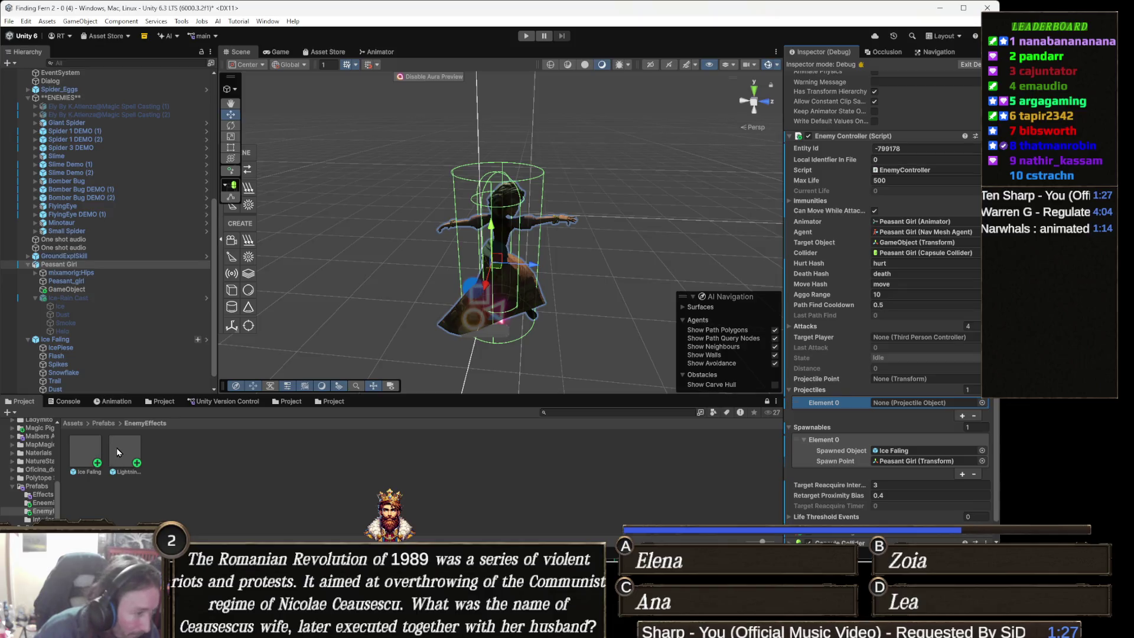
Step: Drag LightningBall 1 from EnemyEffects into the Enemy Controller's Projectiles Element 0 slot
mouse_move(123, 445)
mouse_down()
mouse_move(909, 396)
mouse_move(902, 404)
mouse_up()
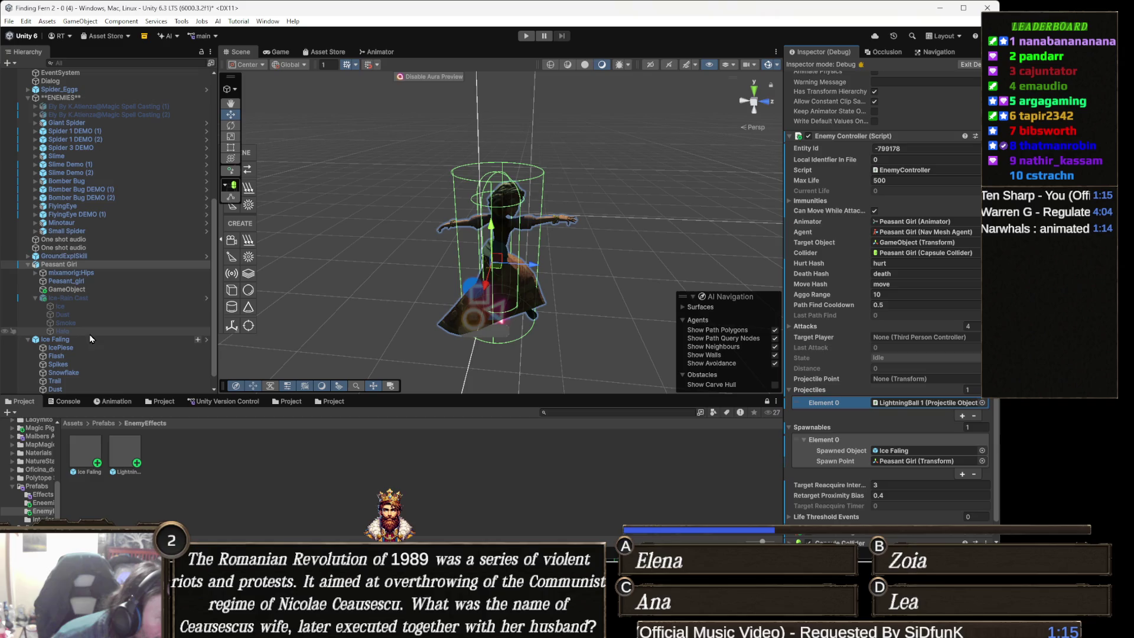
Step: Expand the mixamorig:Hips, Spine, Spine1 and Spine2 bones in the Hierarchy
click(92, 274)
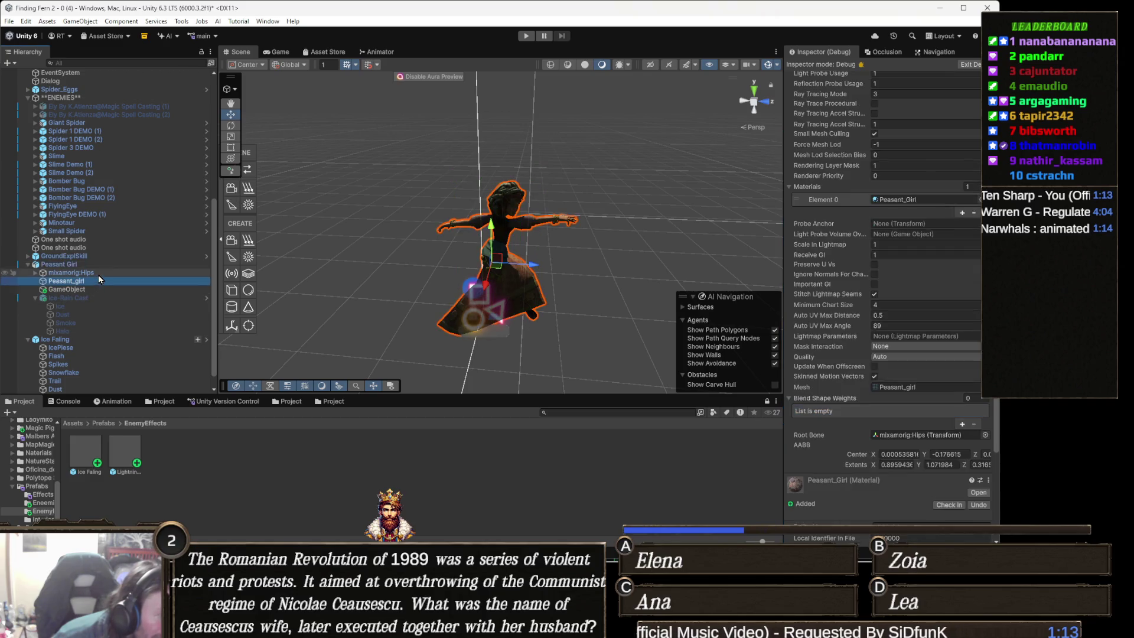
key(Right)
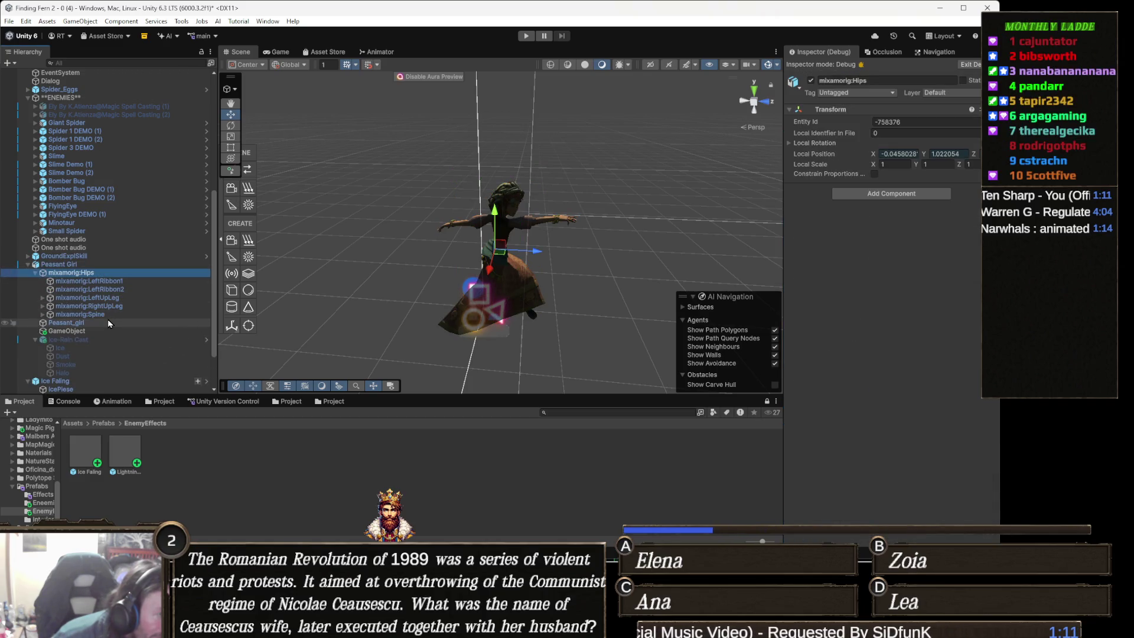
click(108, 314)
key(Right)
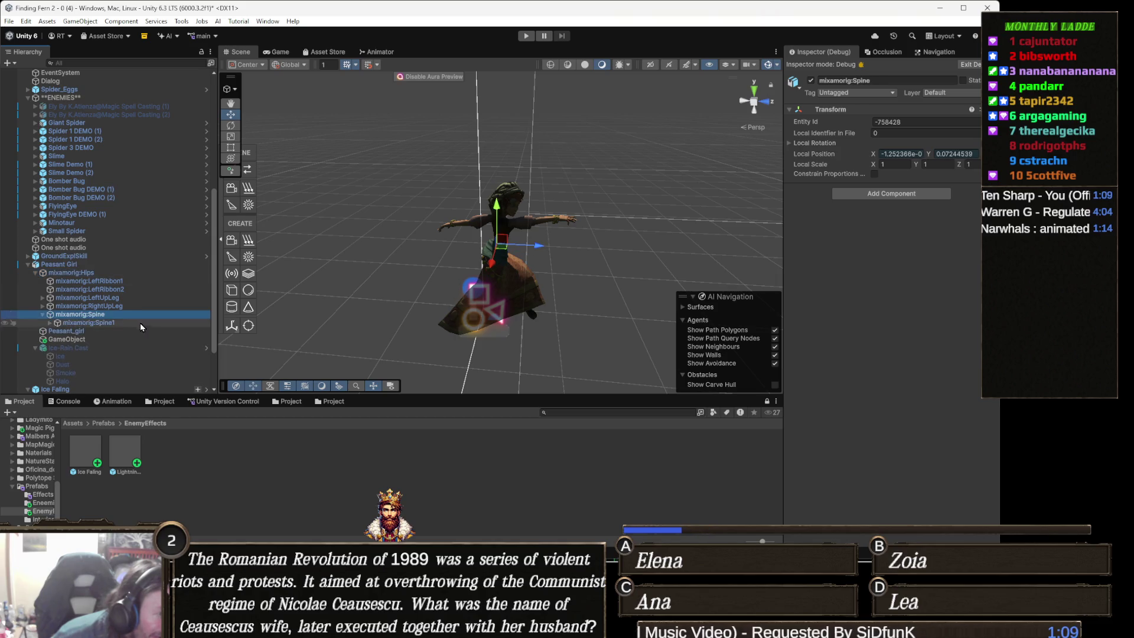
click(140, 323)
key(Right)
key(Down)
key(Right)
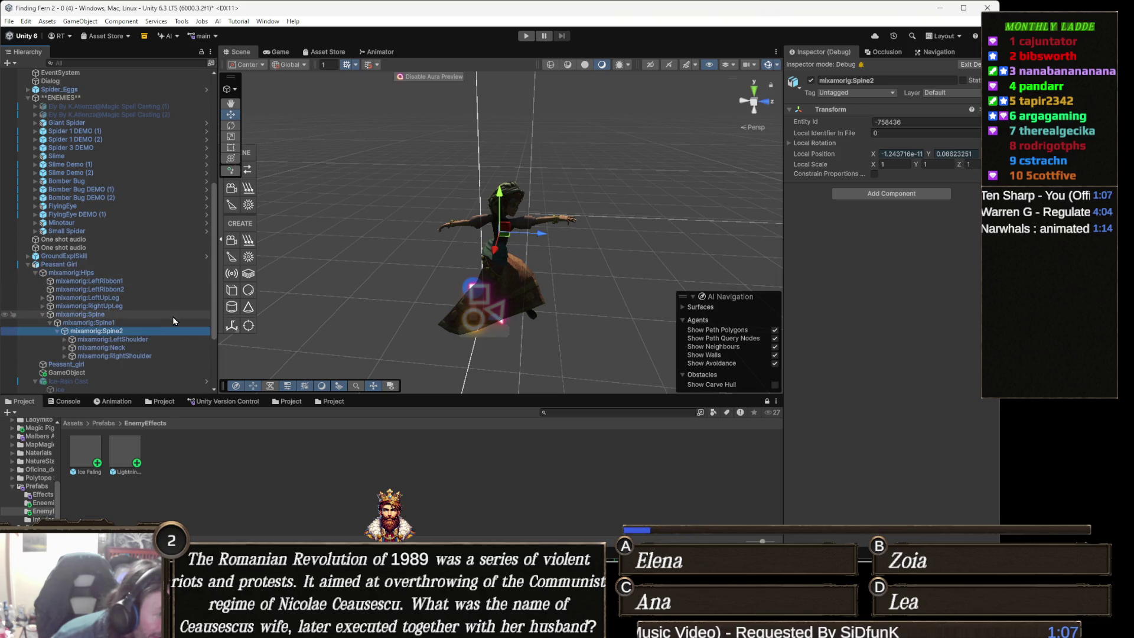
Step: Expand RightShoulder, RightArm and RightForeArm down to RightHand, then reselect Peasant Girl
key(Down)
key(Down)
key(Down)
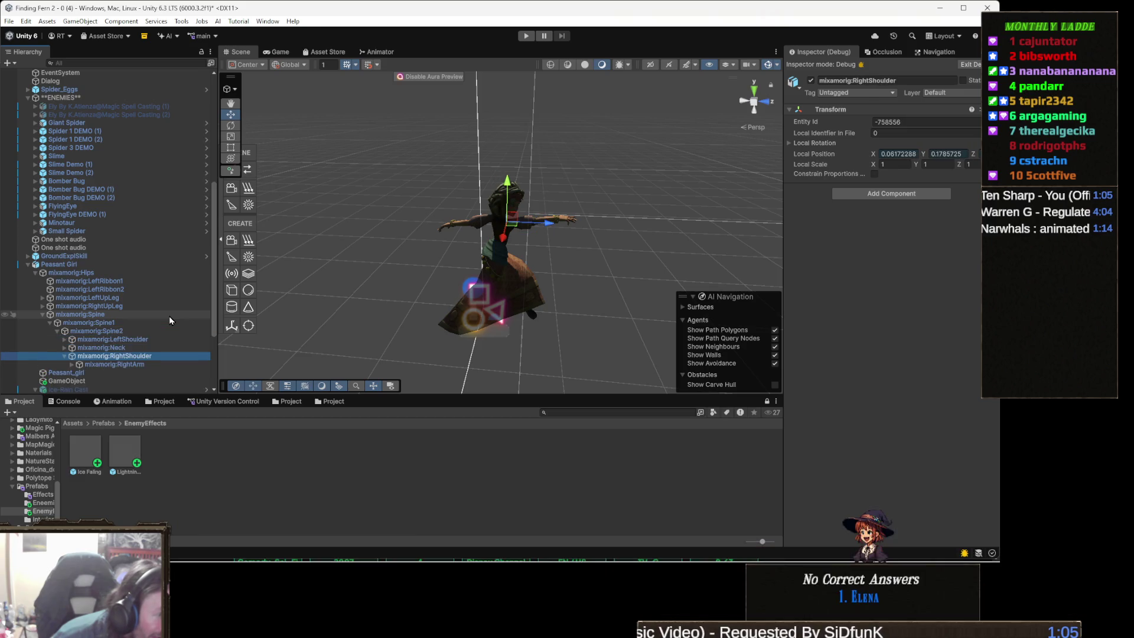
key(Right)
key(Down)
key(Right)
key(Down)
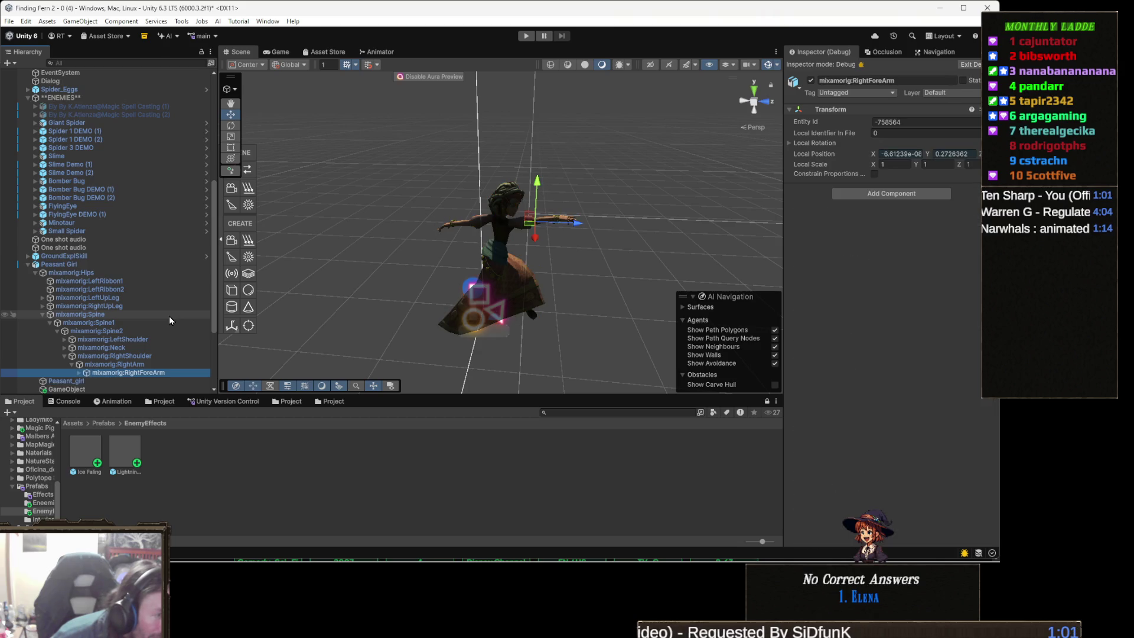
key(Right)
key(Down)
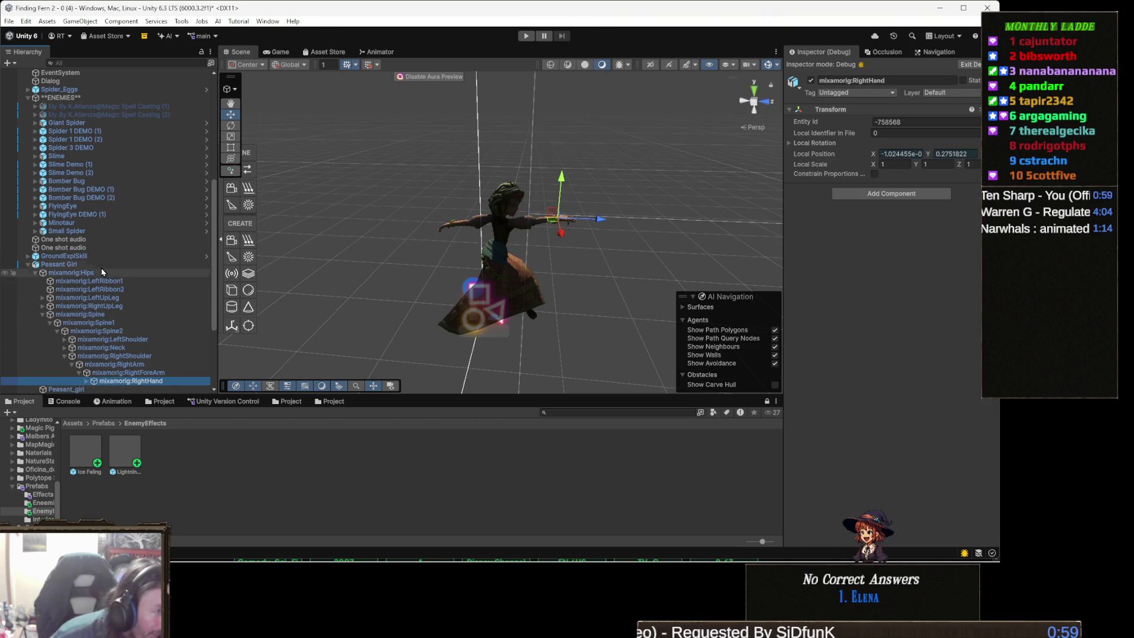
click(97, 268)
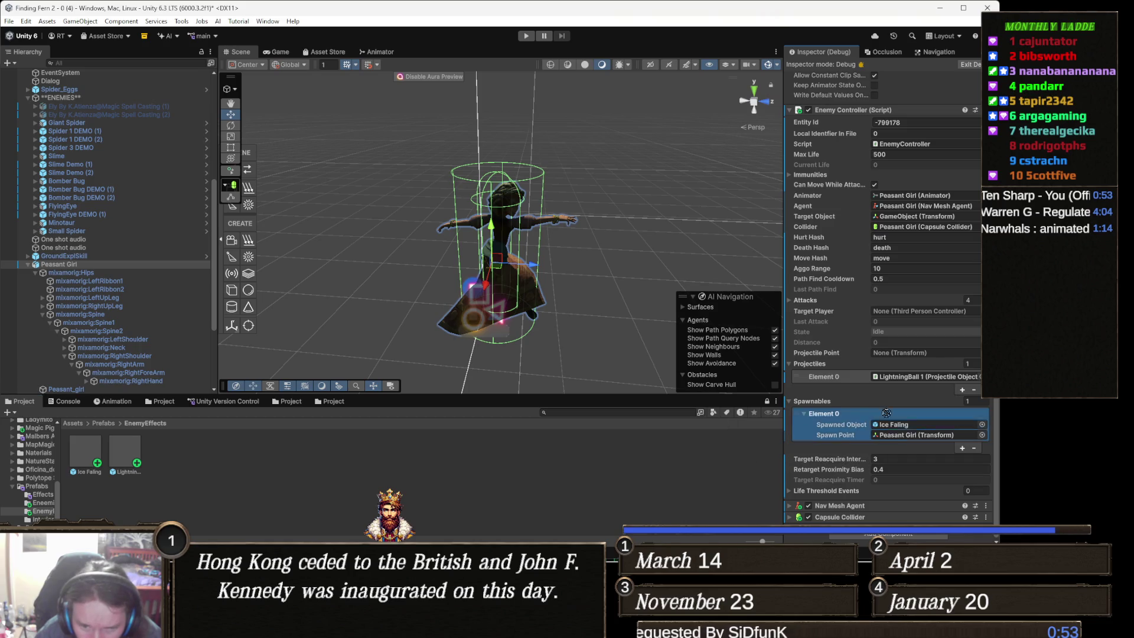
Step: Paste mixamorig:RightHand into the Enemy Controller's Projectile Point field
click(930, 355)
key(ctrl+v)
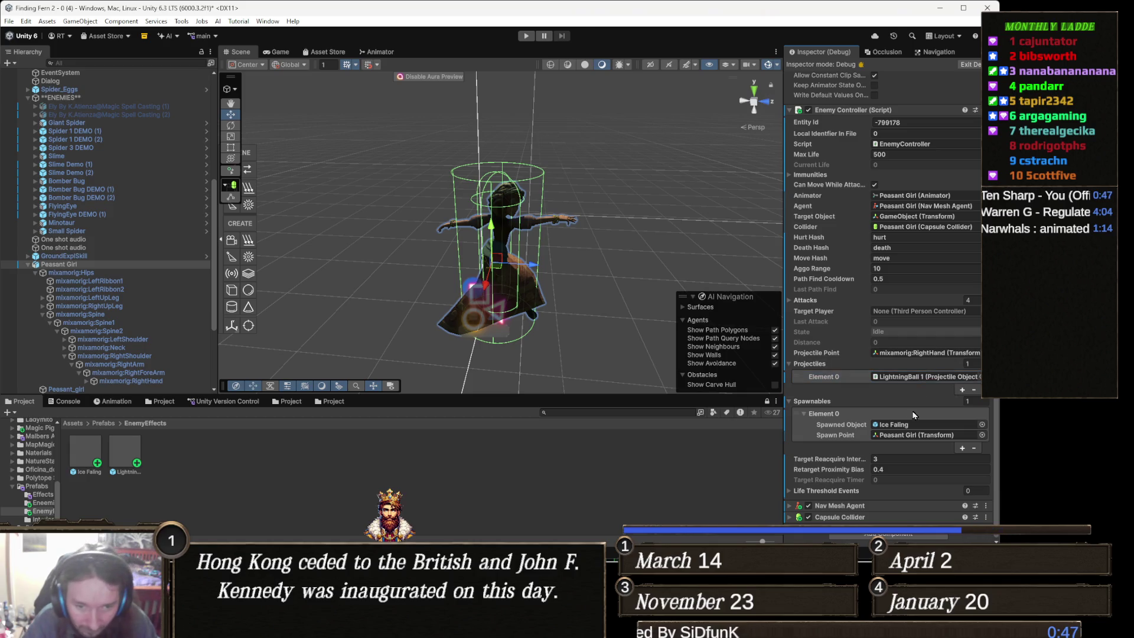
click(913, 428)
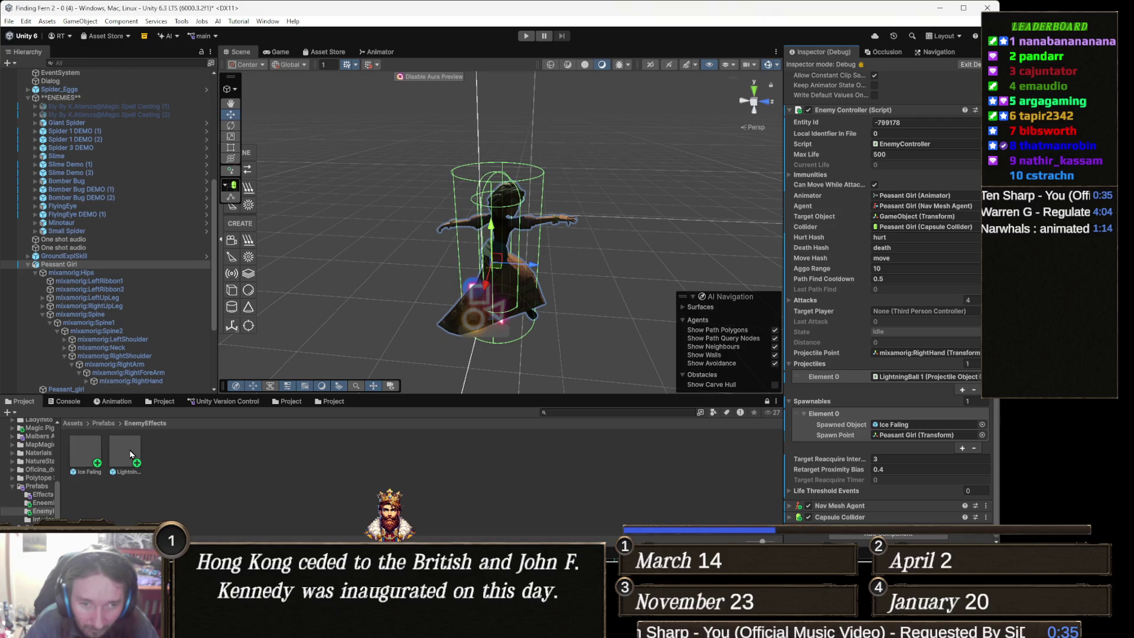
Step: In LightningBall 1's Projectile Object, set Collision Layers to include Player and exclude Enemy
click(131, 454)
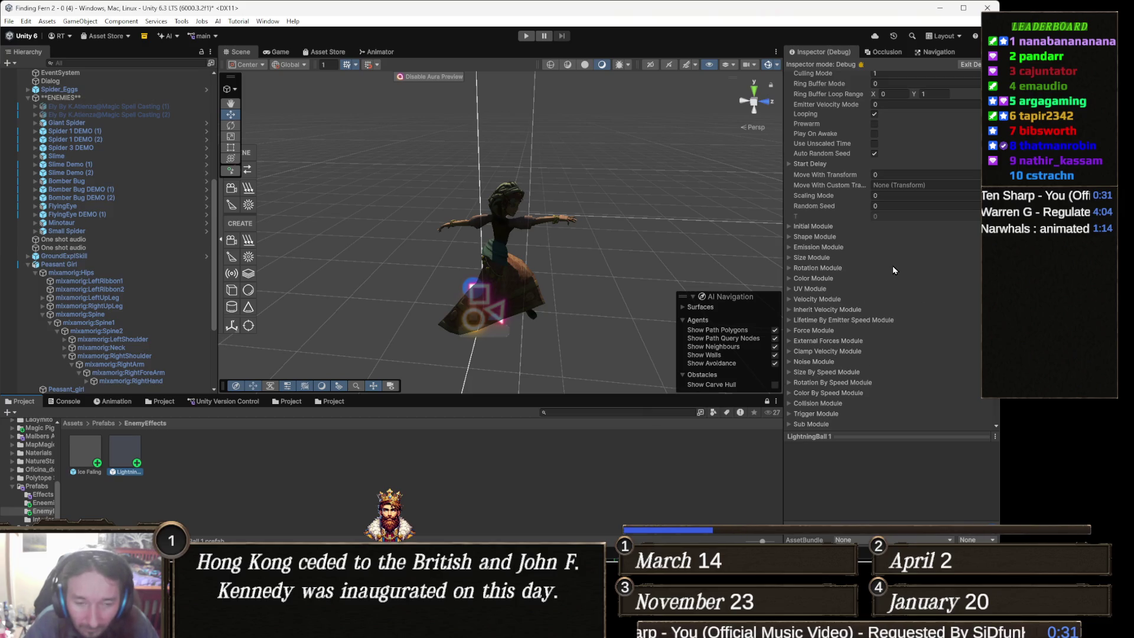
scroll(885, 310, up, 5)
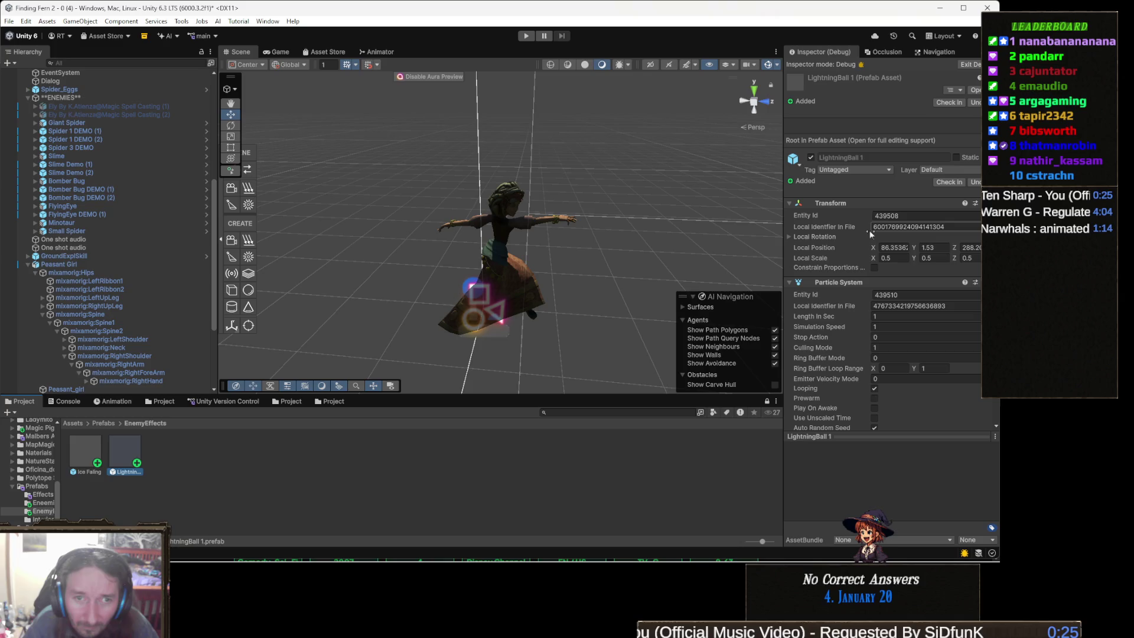
scroll(874, 236, down, 10)
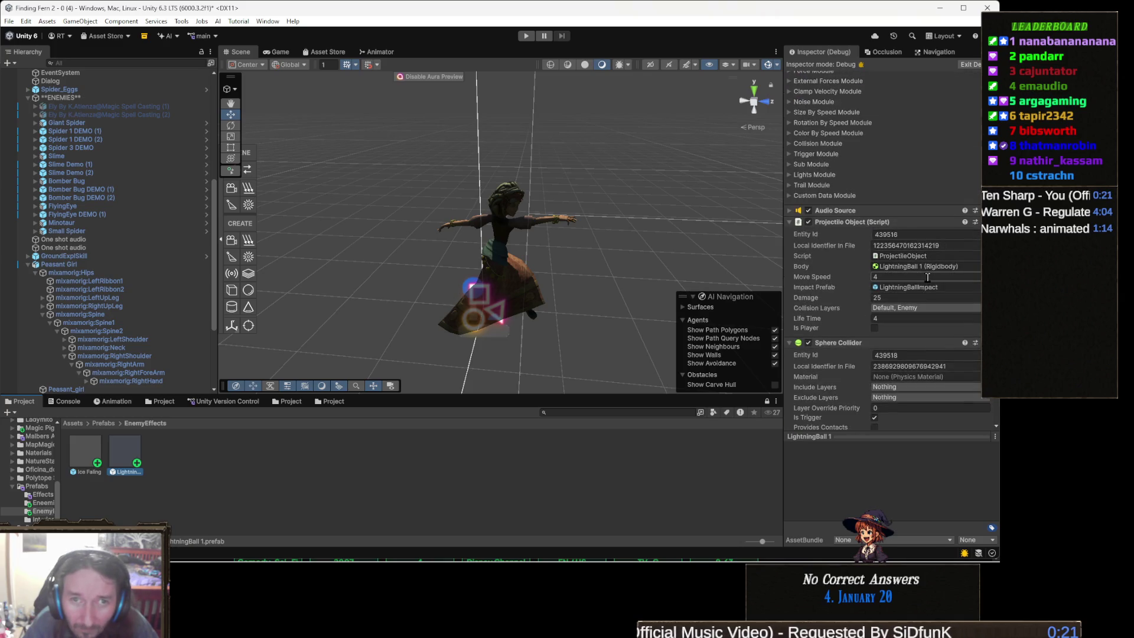
click(919, 309)
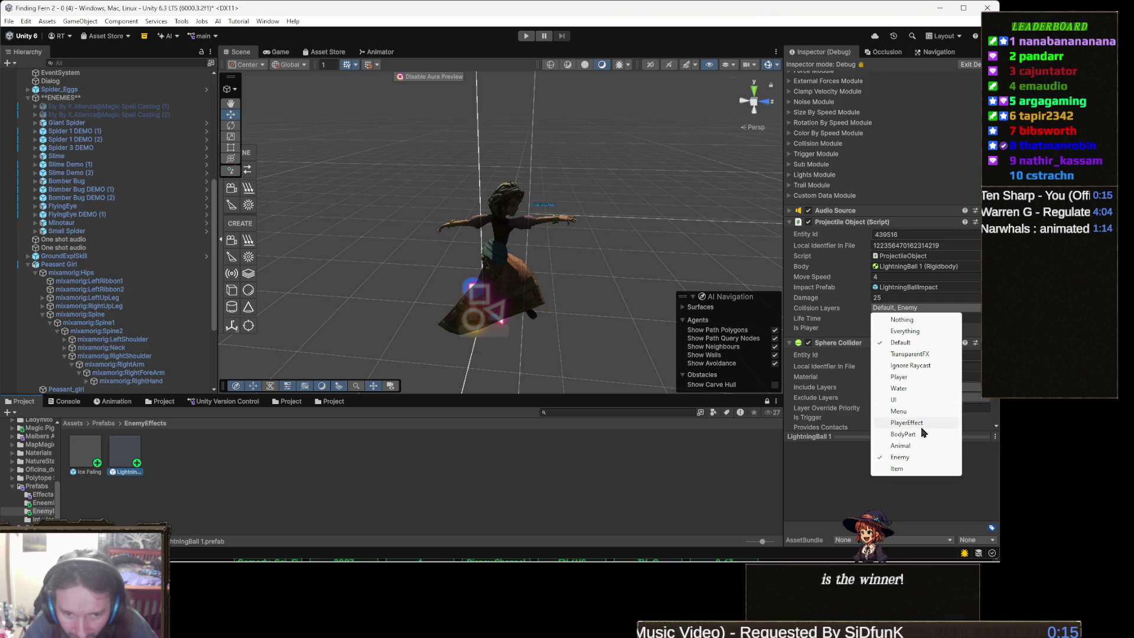
click(910, 377)
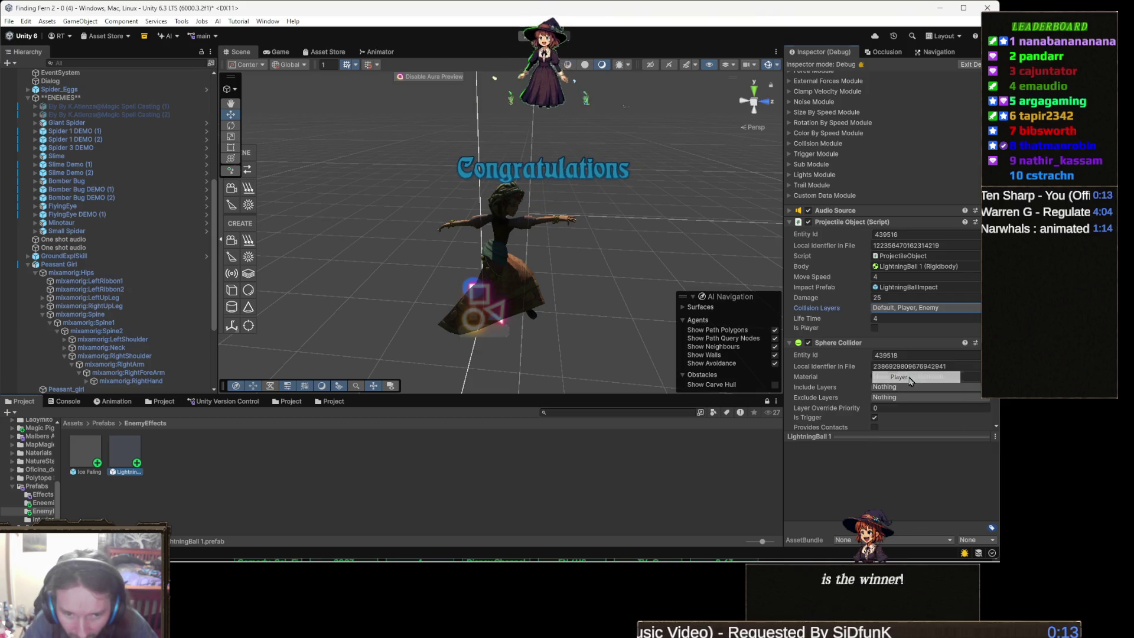
click(919, 308)
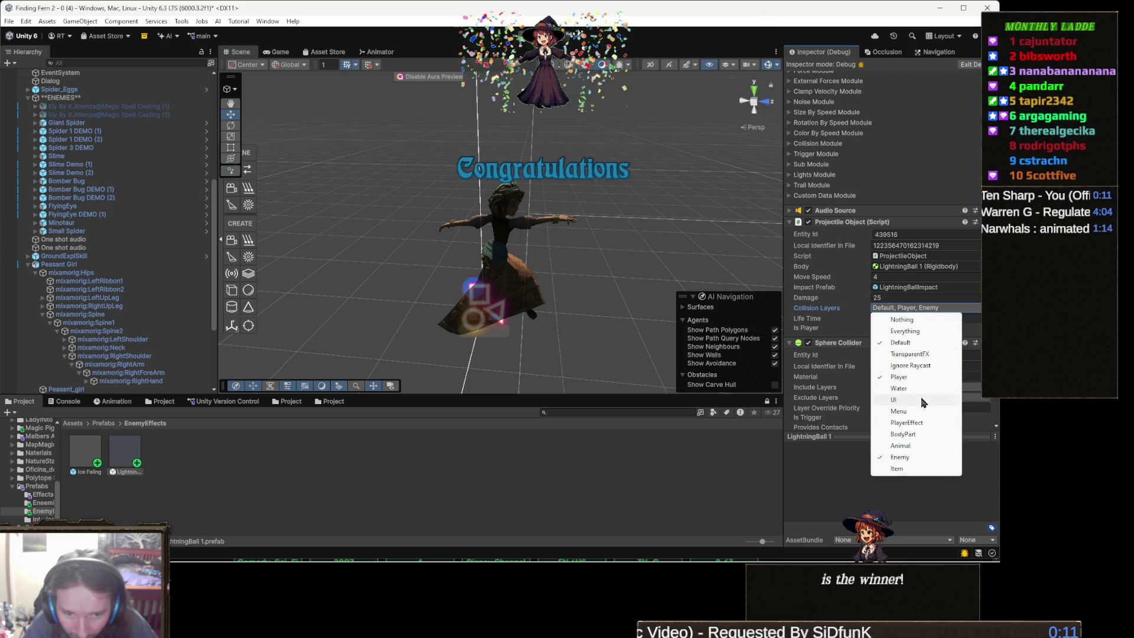
click(922, 457)
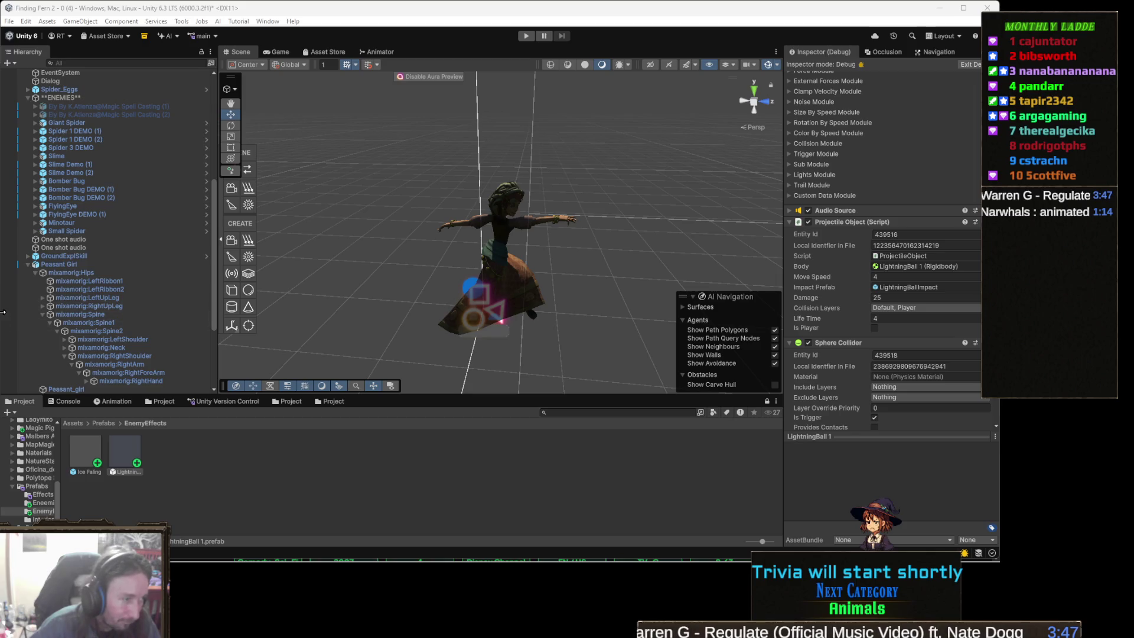
Step: Set Spawnables Element 0 to spawn Ice Falling at the Peasant Girl's transform
click(110, 270)
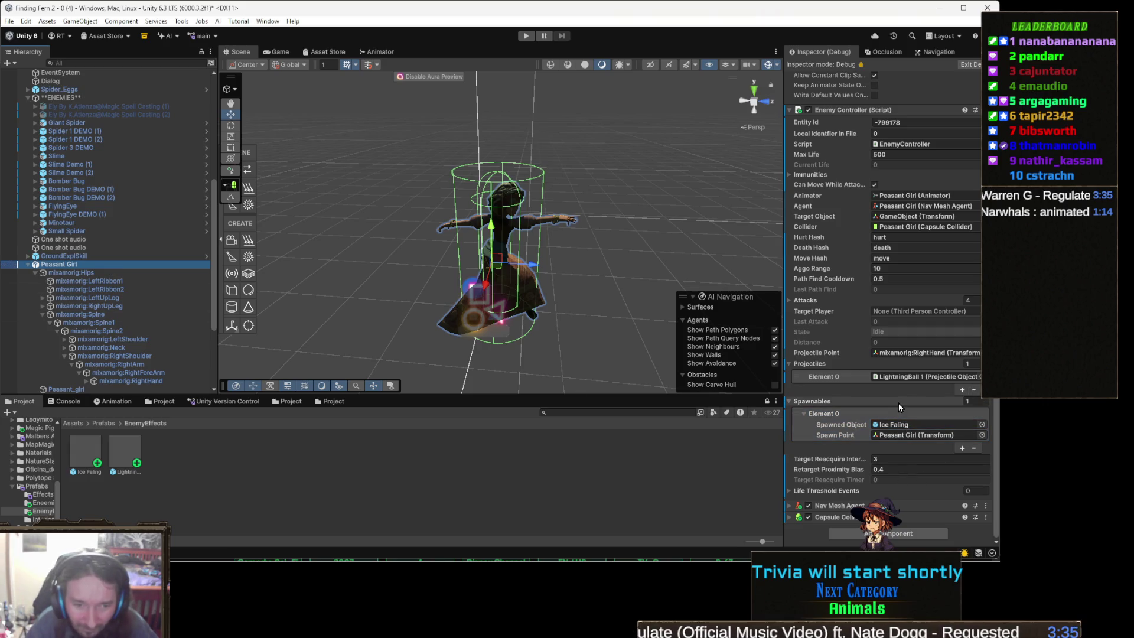
click(863, 377)
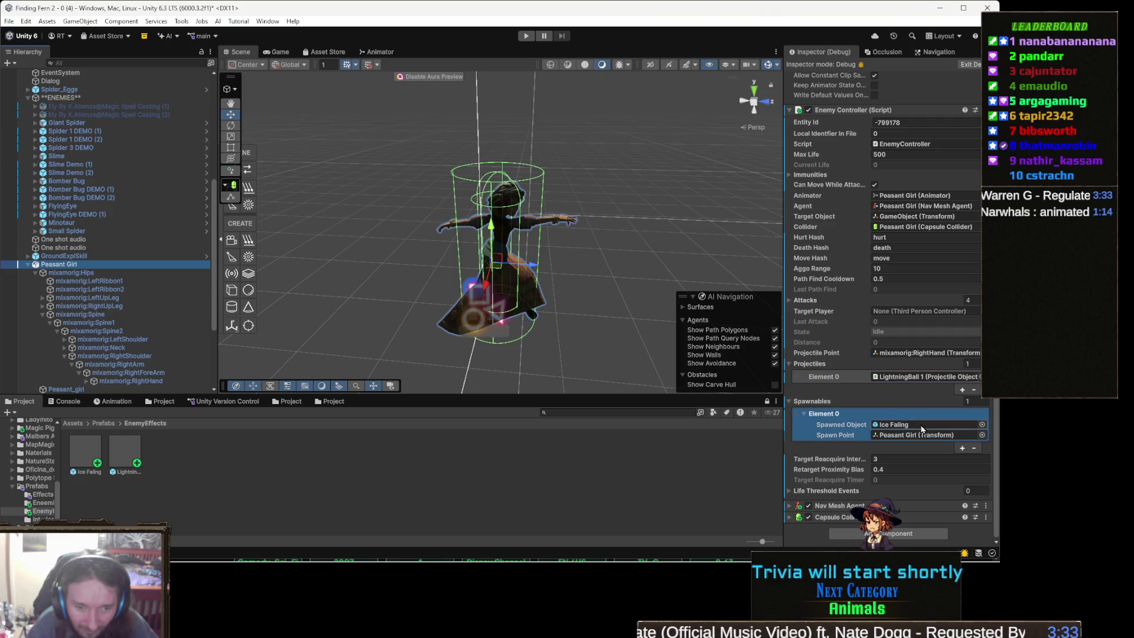
click(873, 389)
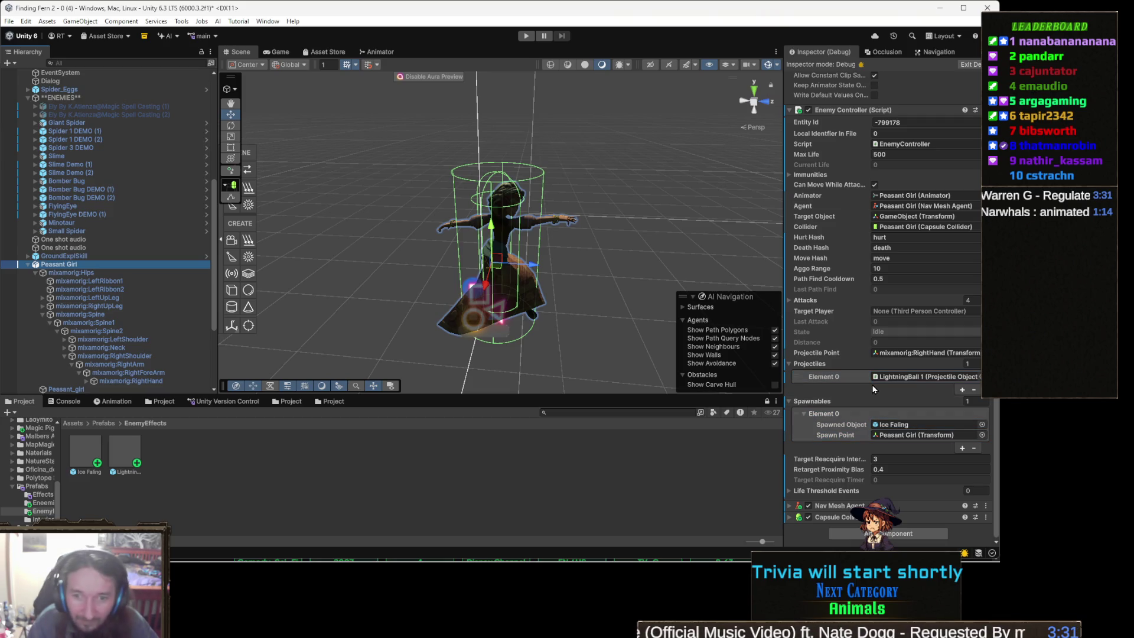
click(907, 421)
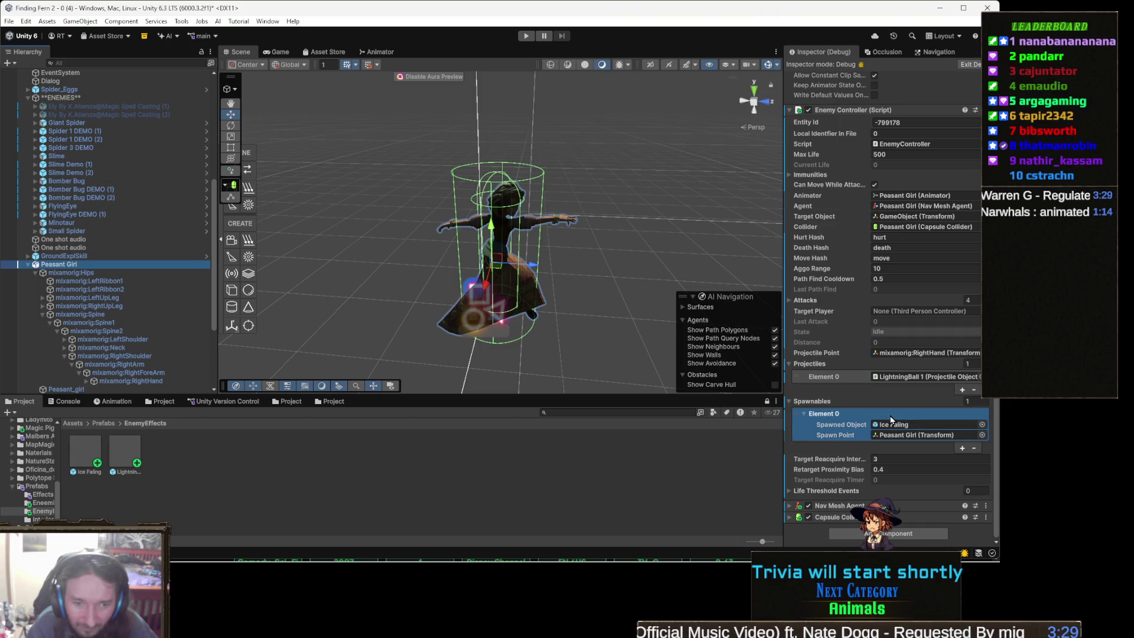
click(863, 402)
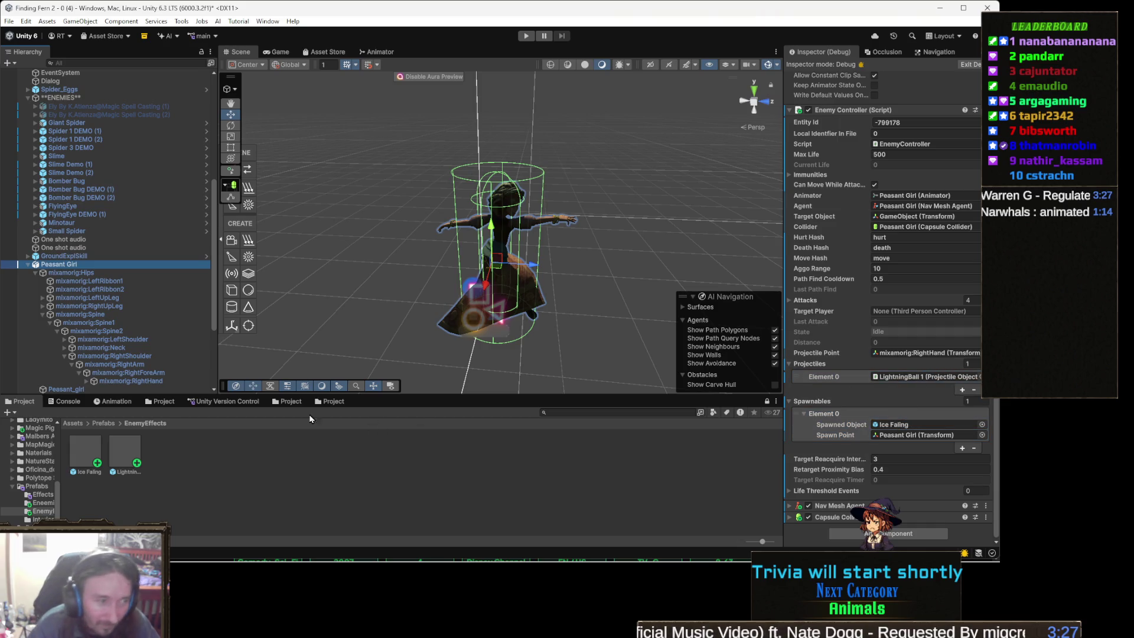
Step: Load Standing 1H Magic Attack 03 in the Animation window, scrub it, and select its event
click(113, 402)
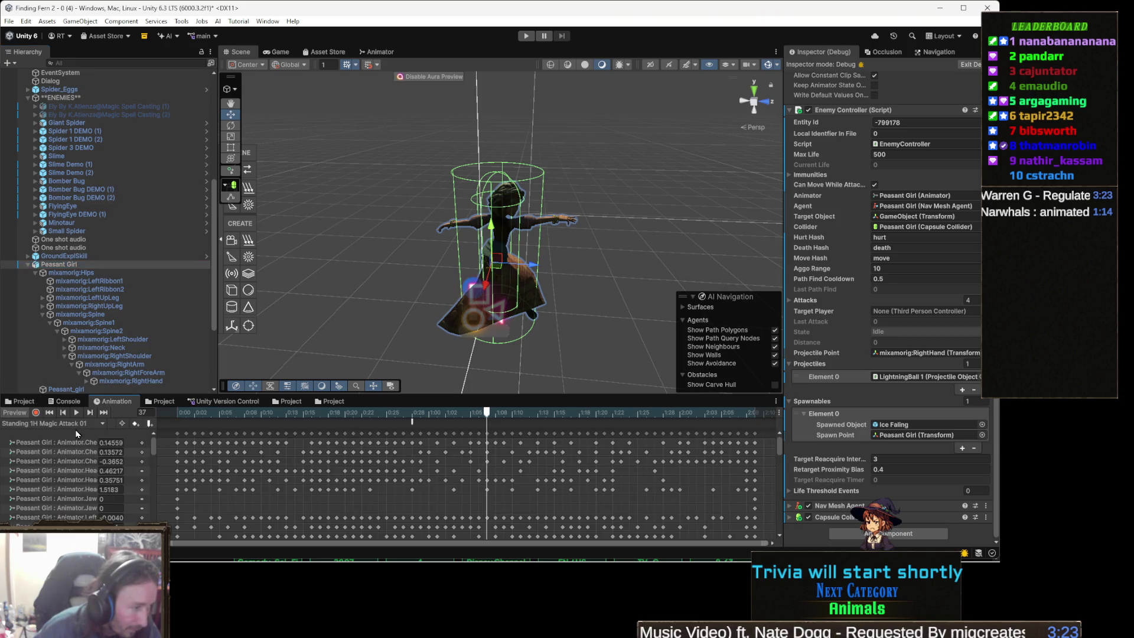
click(81, 424)
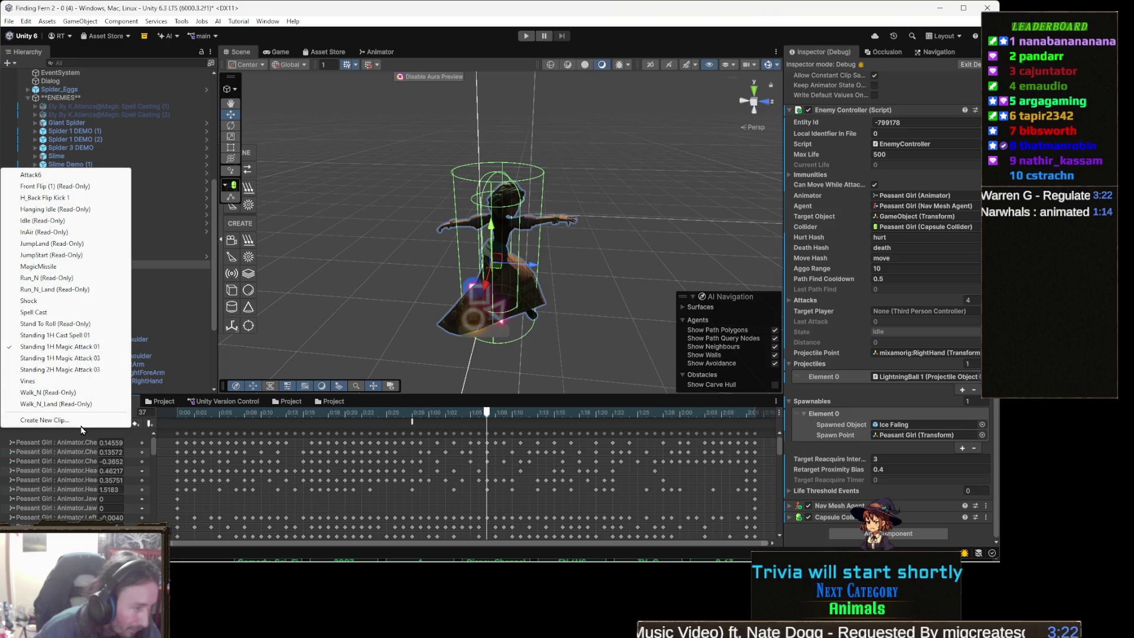
click(56, 360)
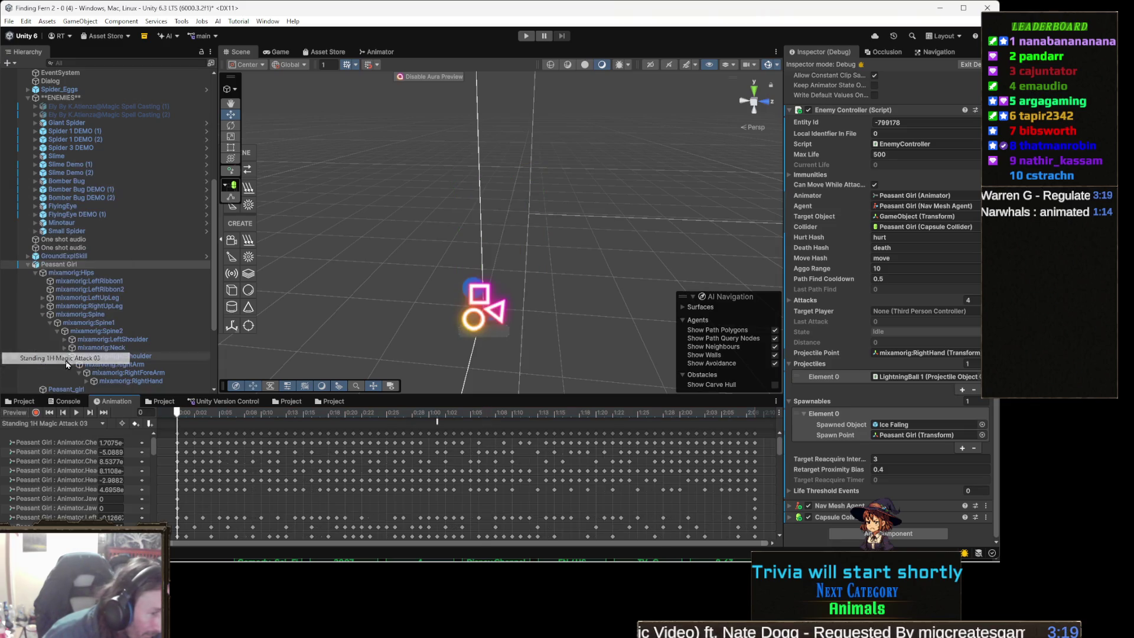
mouse_move(207, 417)
mouse_down()
mouse_move(544, 417)
mouse_move(180, 416)
mouse_move(412, 417)
mouse_up()
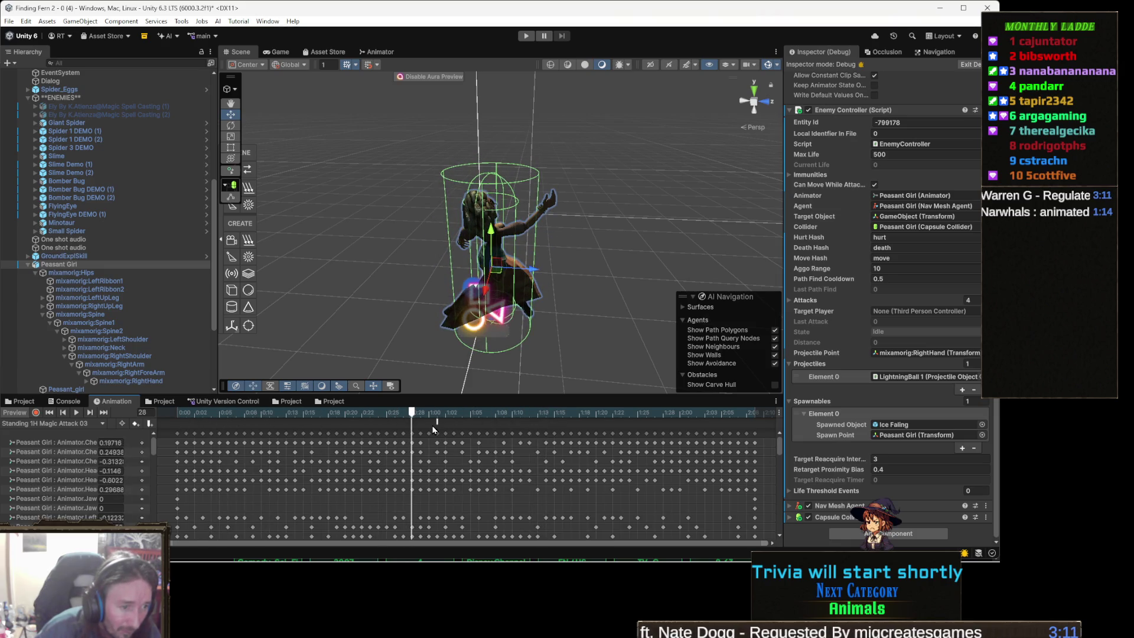
click(437, 424)
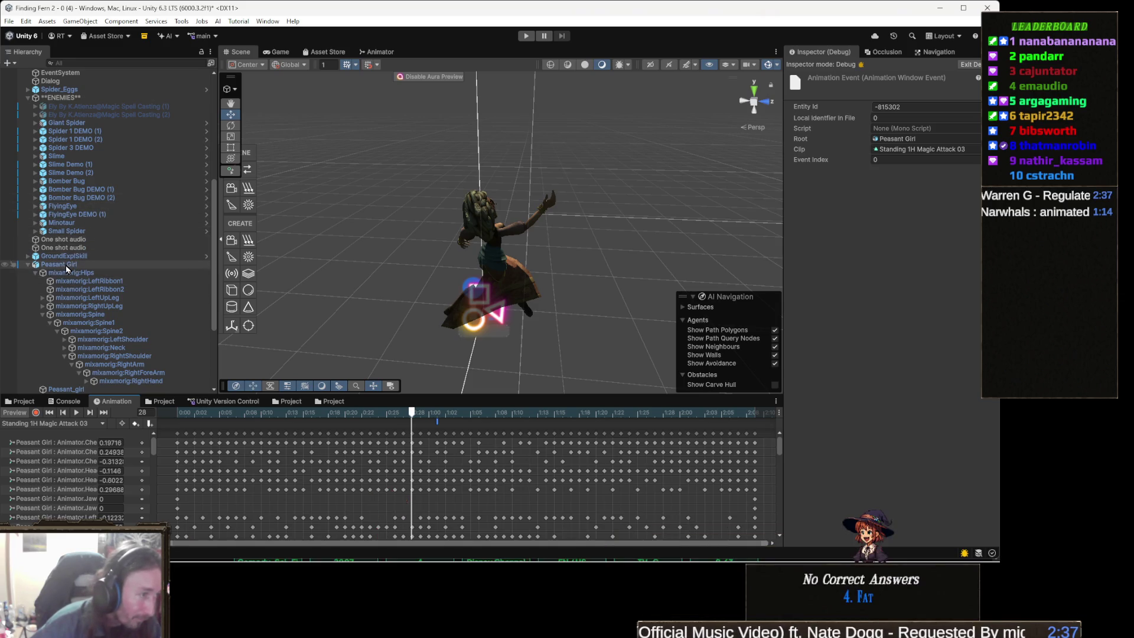
Step: Reselect Peasant Girl and show the Wizard spells pack/Prefabs folder in the Project browser
click(67, 266)
click(25, 401)
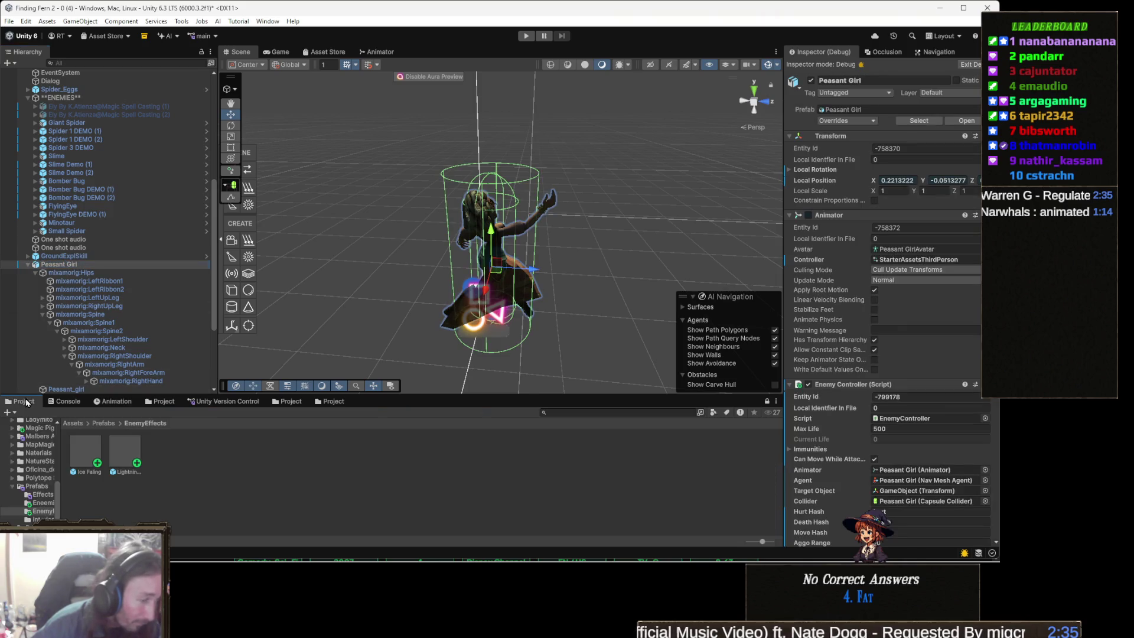
click(331, 401)
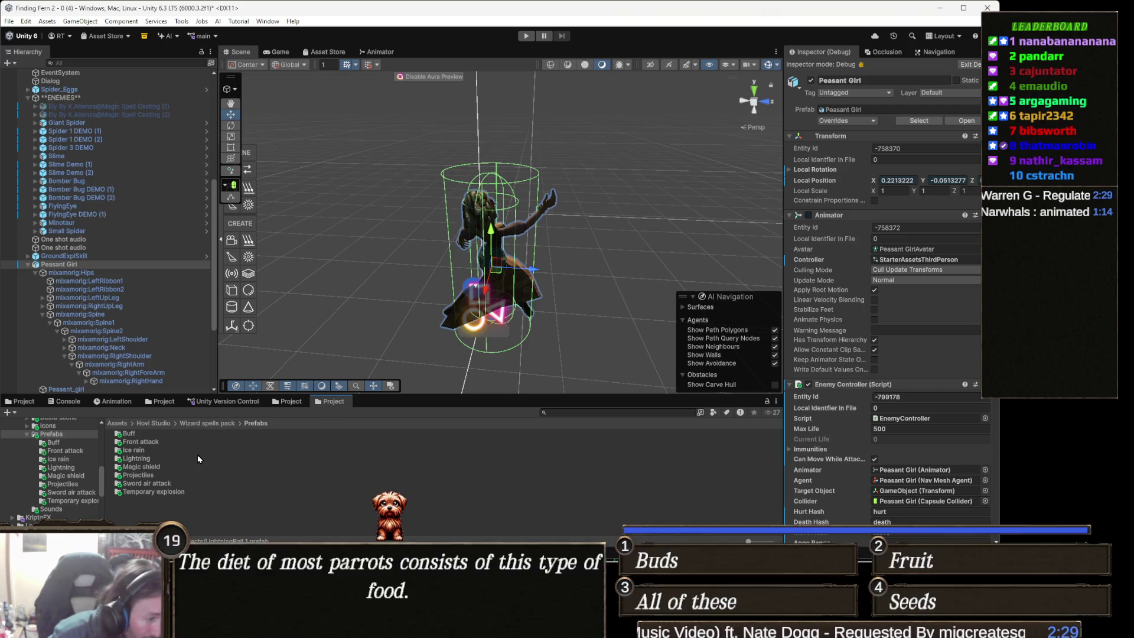
Step: Inspect the Sword air attack prefab's particle parts, then open SwordAOE in Prefab Mode
double_click(162, 483)
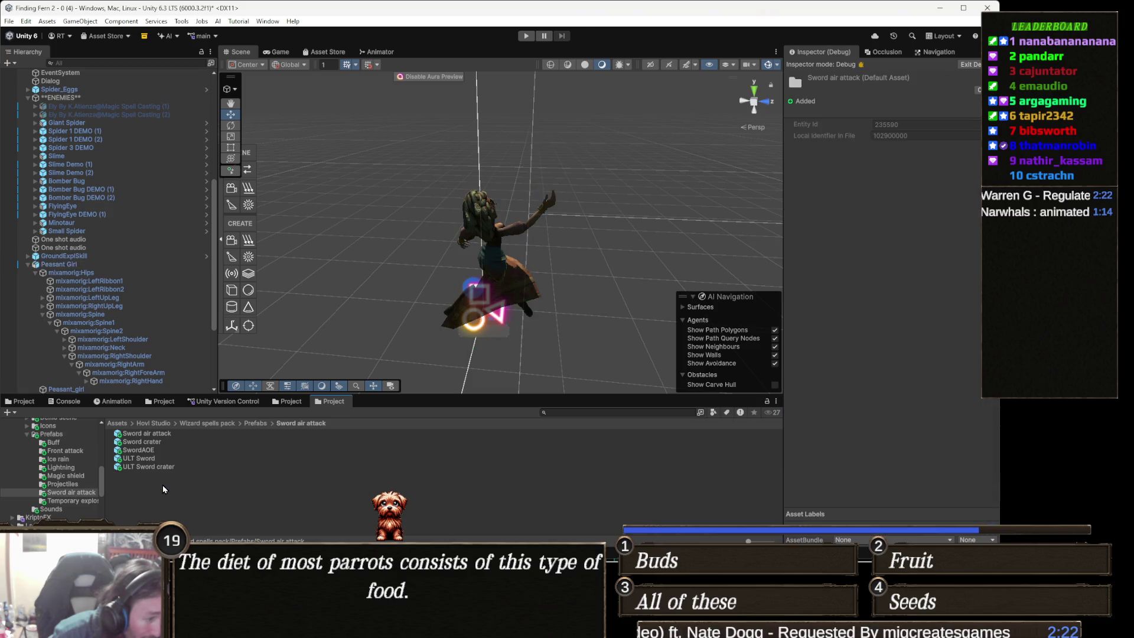
double_click(172, 437)
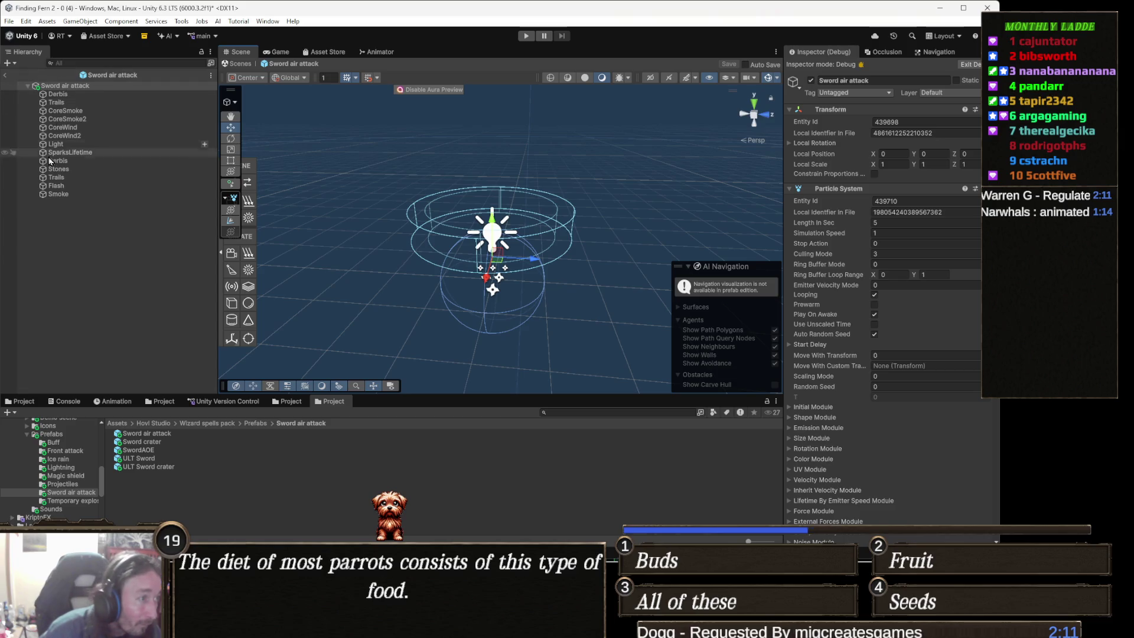
shift+click(83, 194)
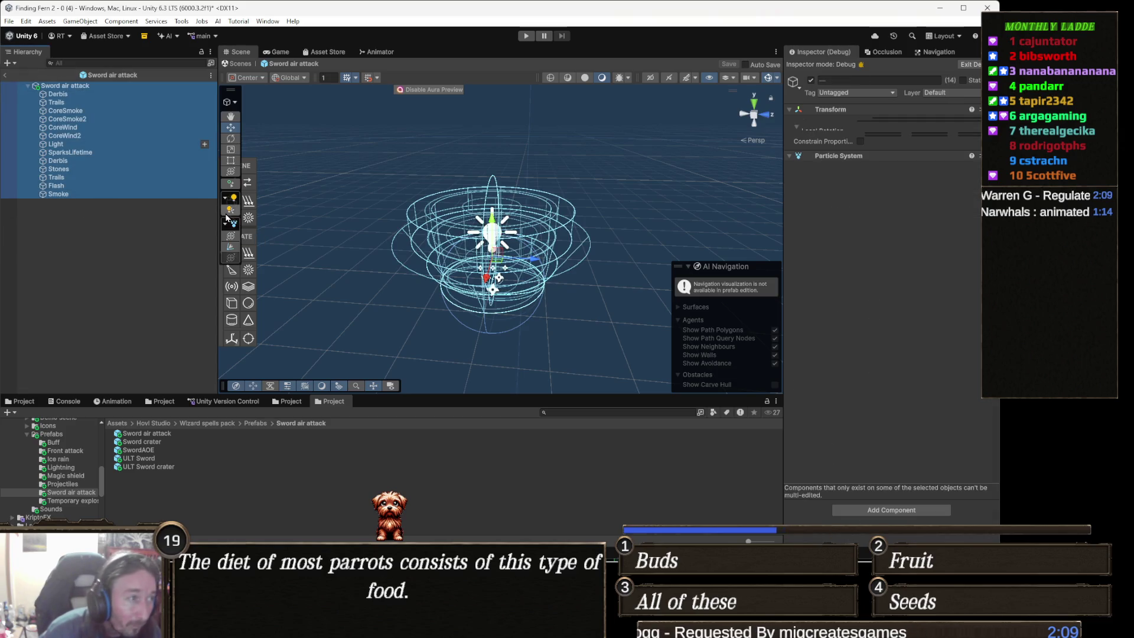
click(85, 96)
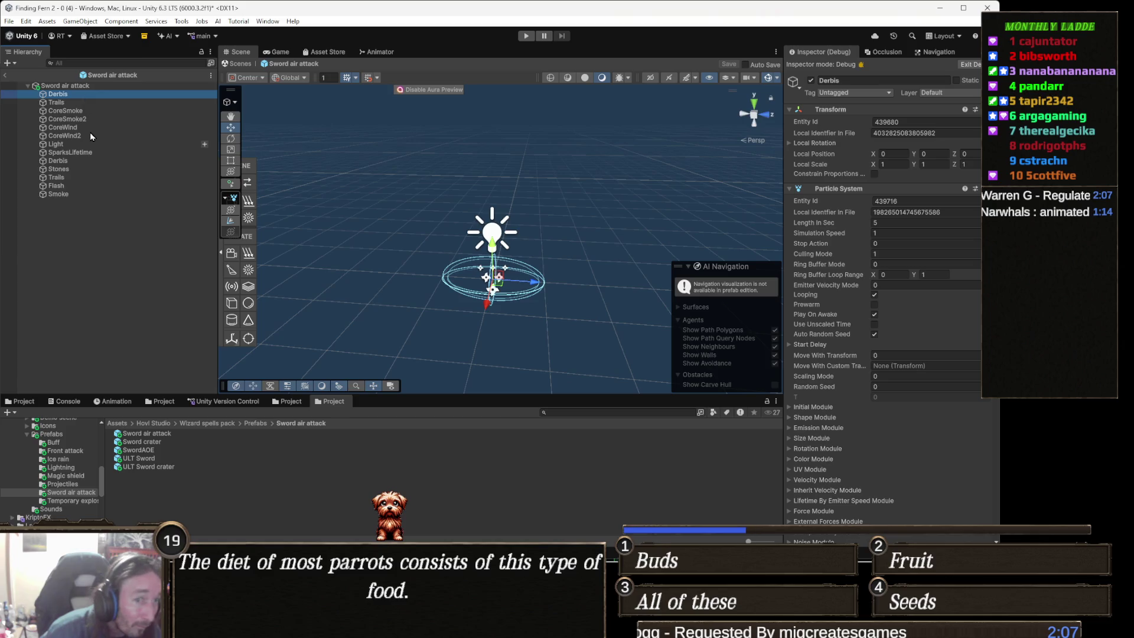
click(83, 150)
key(Down)
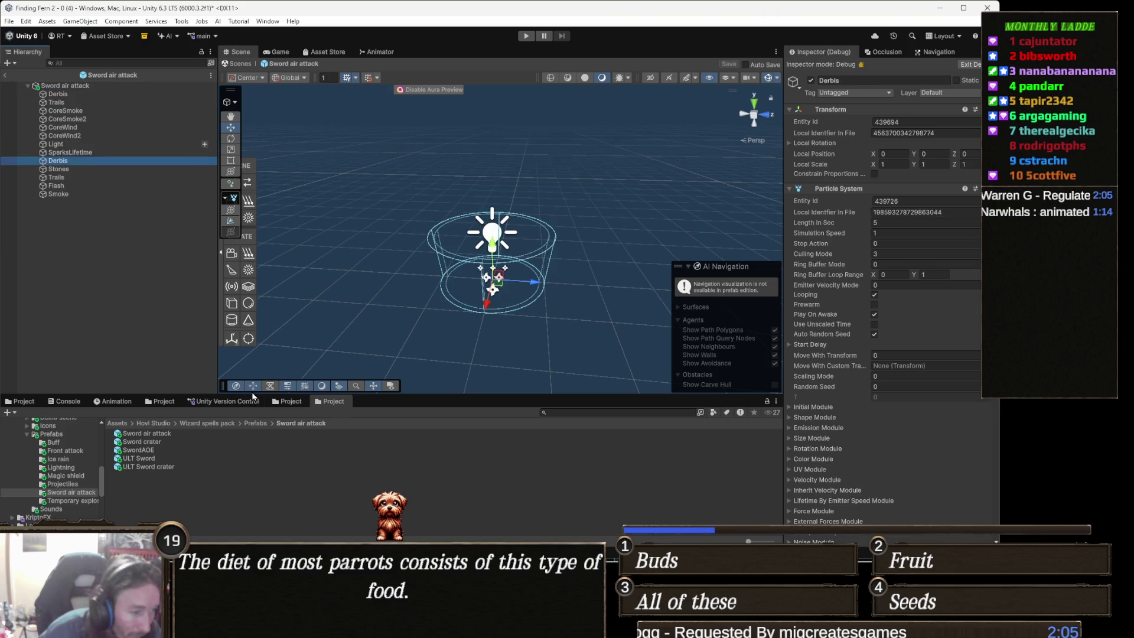
double_click(162, 450)
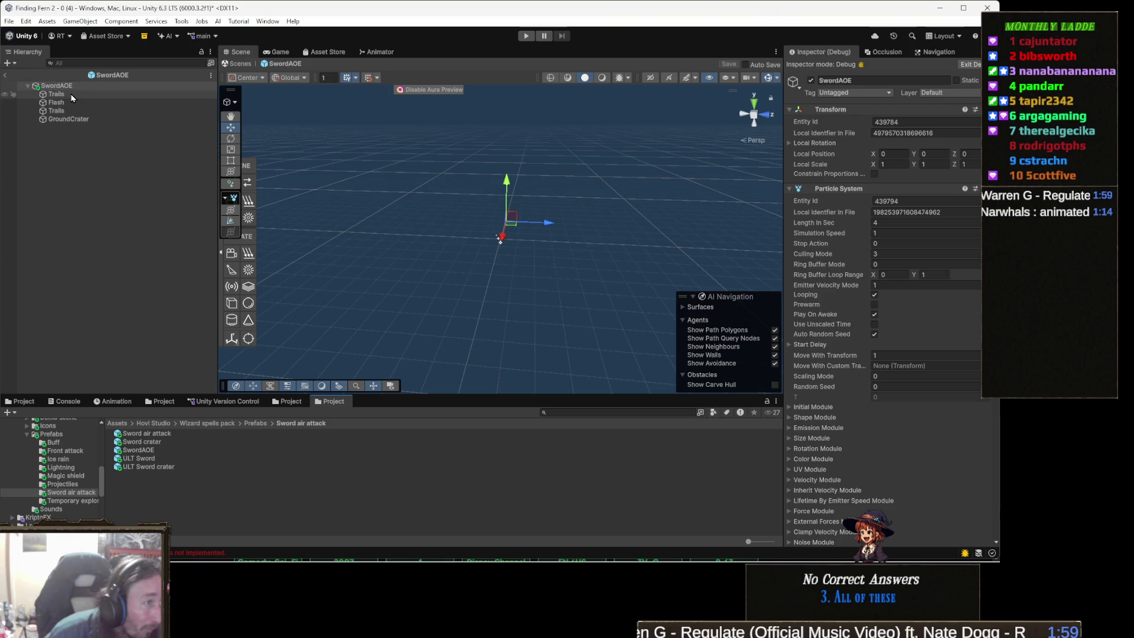
Step: Select GroundCrater in the SwordAOE hierarchy to show its Particle System settings
click(72, 95)
key(Down)
key(Down)
key(Down)
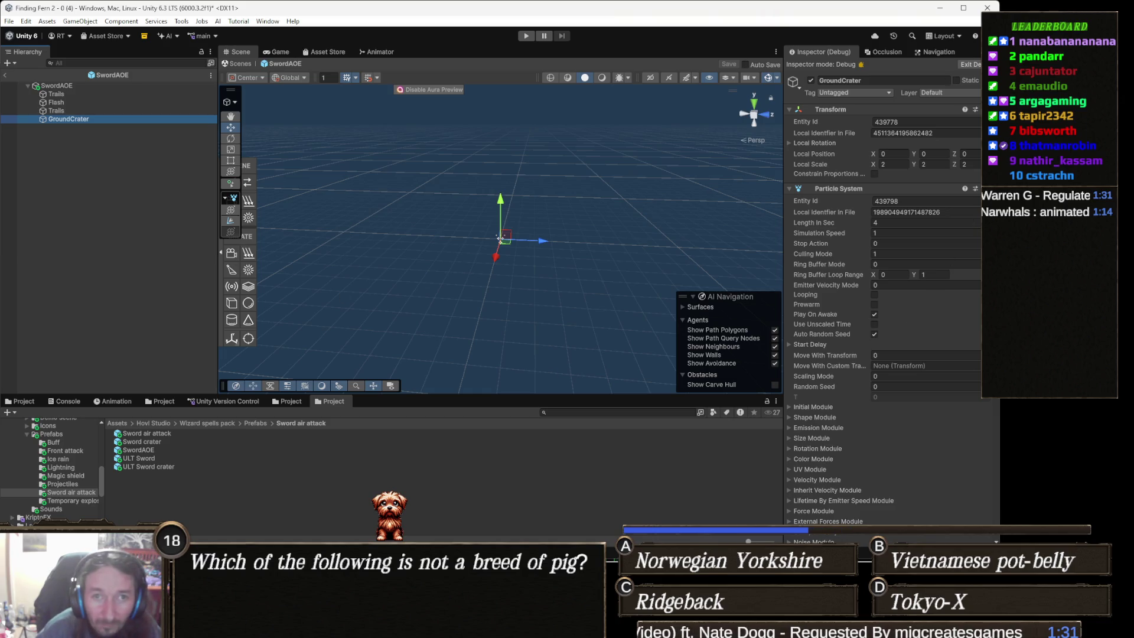
Step: Switch the Inspector back to Normal mode and select the SwordAOE child particle systems
right_click(841, 54)
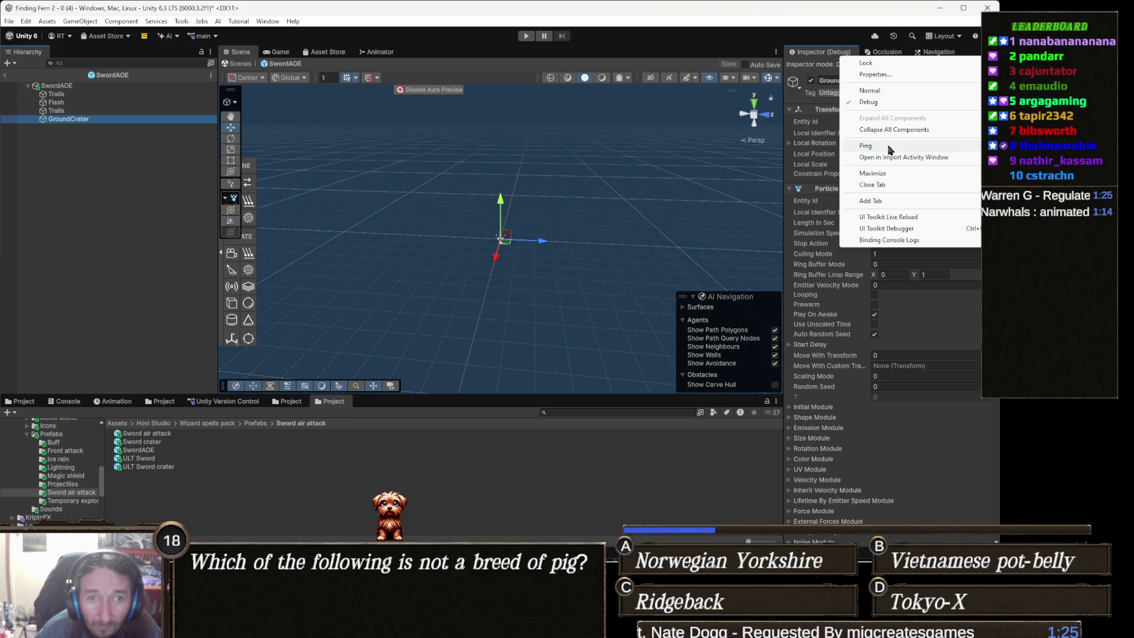
click(892, 91)
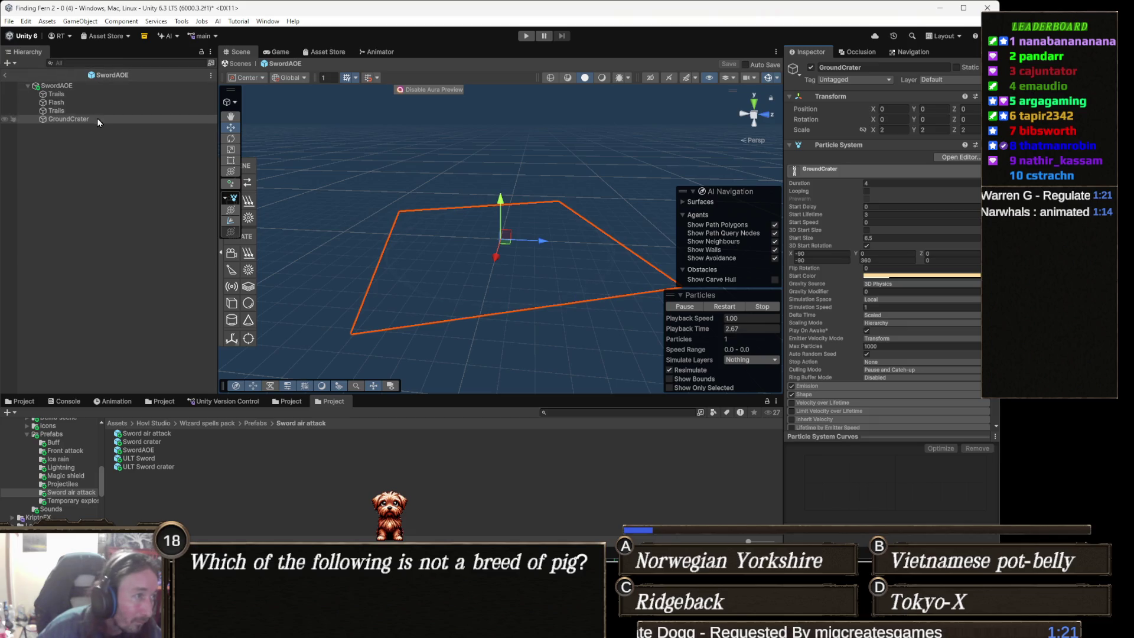
click(83, 94)
shift+click(84, 120)
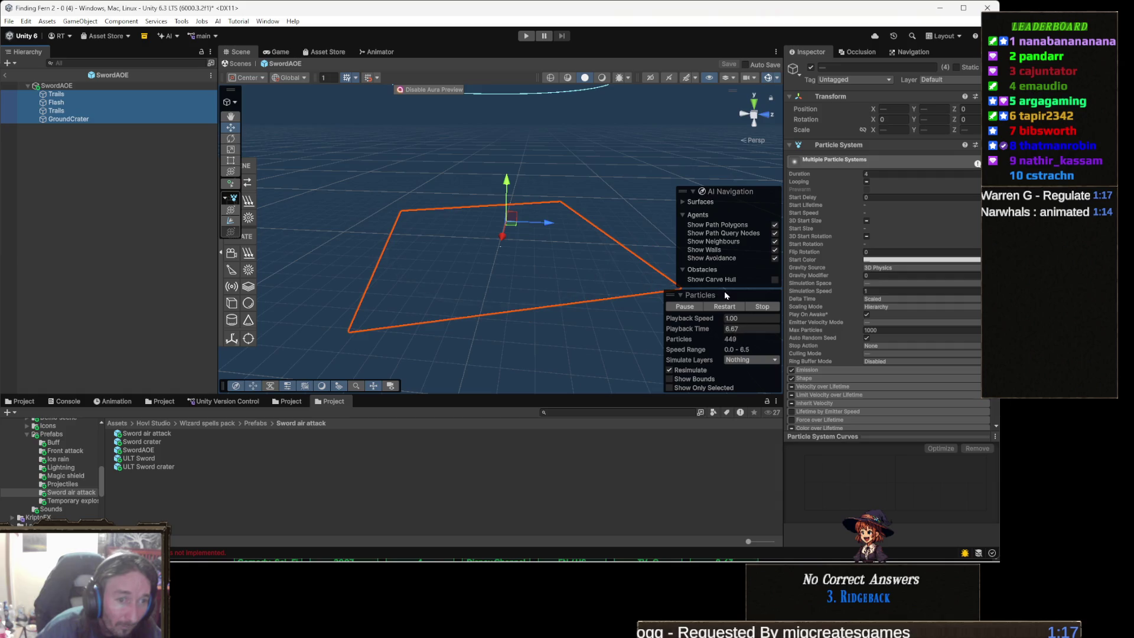
Step: Replay the whole SwordAOE effect from its root, orbiting the Scene view to watch it
mouse_move(591, 277)
mouse_down()
mouse_move(467, 279)
mouse_move(304, 329)
mouse_up()
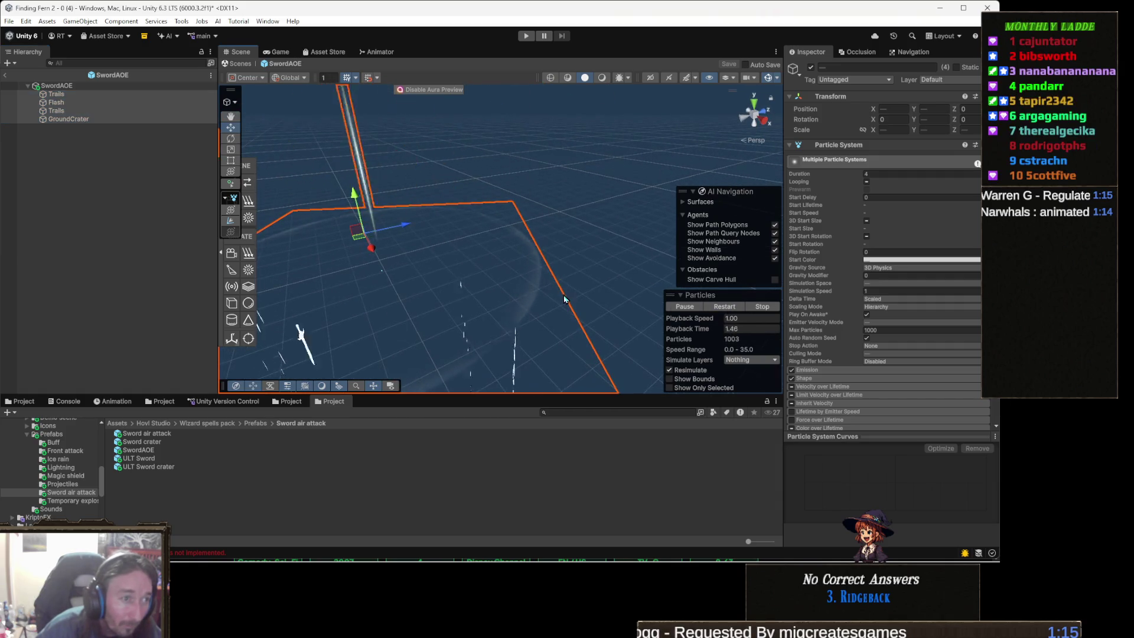
click(74, 89)
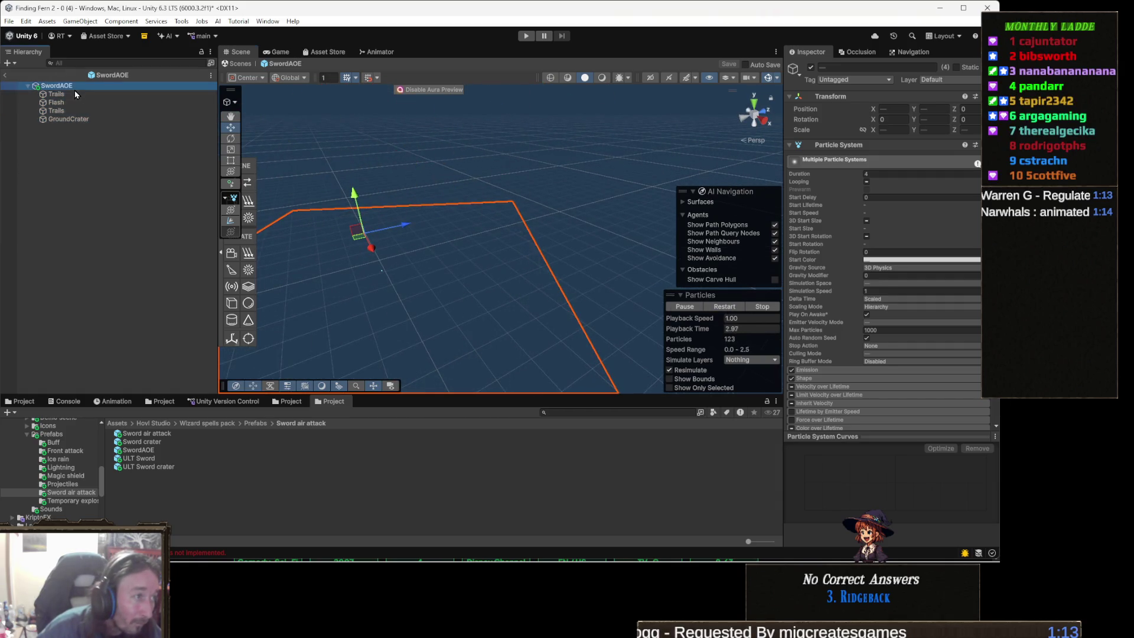
shift+click(78, 121)
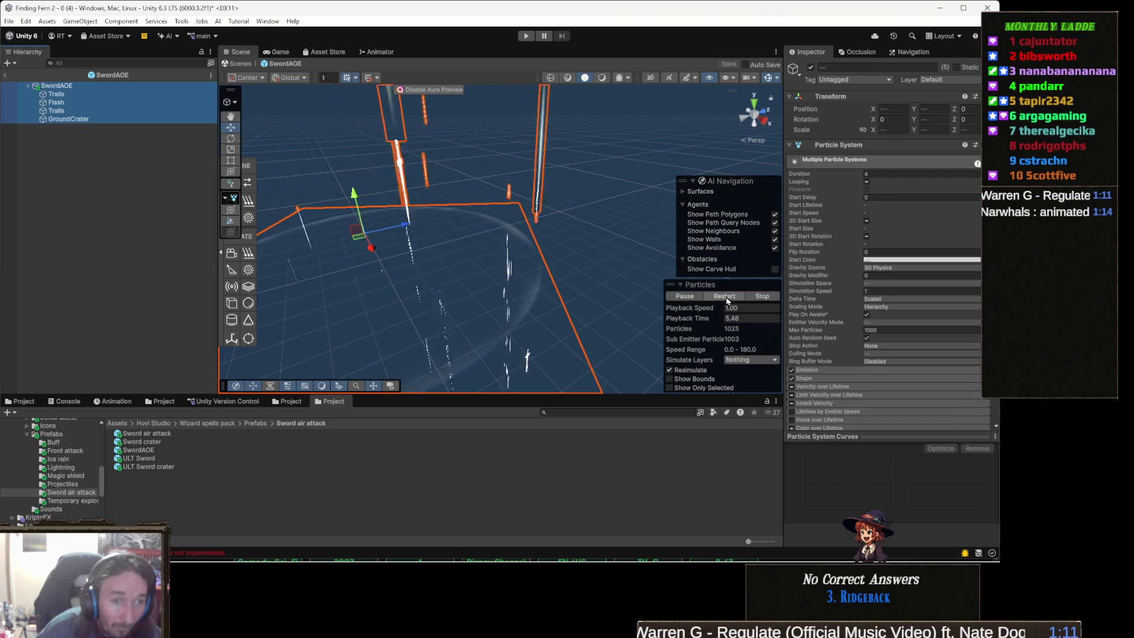
mouse_move(532, 272)
mouse_down()
mouse_move(485, 270)
mouse_move(570, 288)
mouse_up()
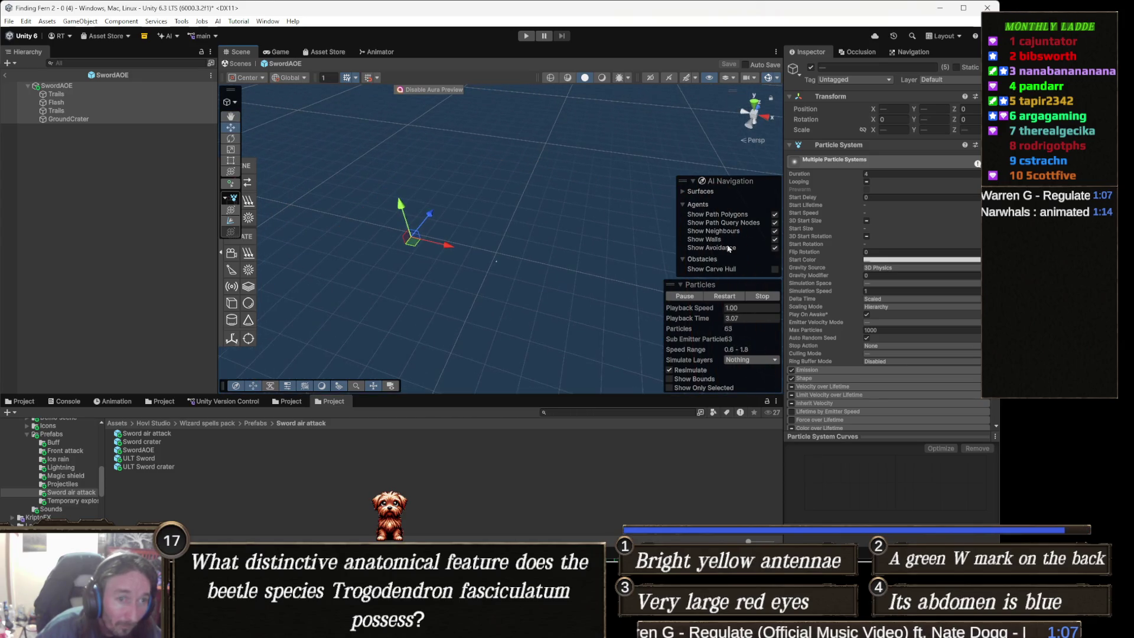
click(710, 296)
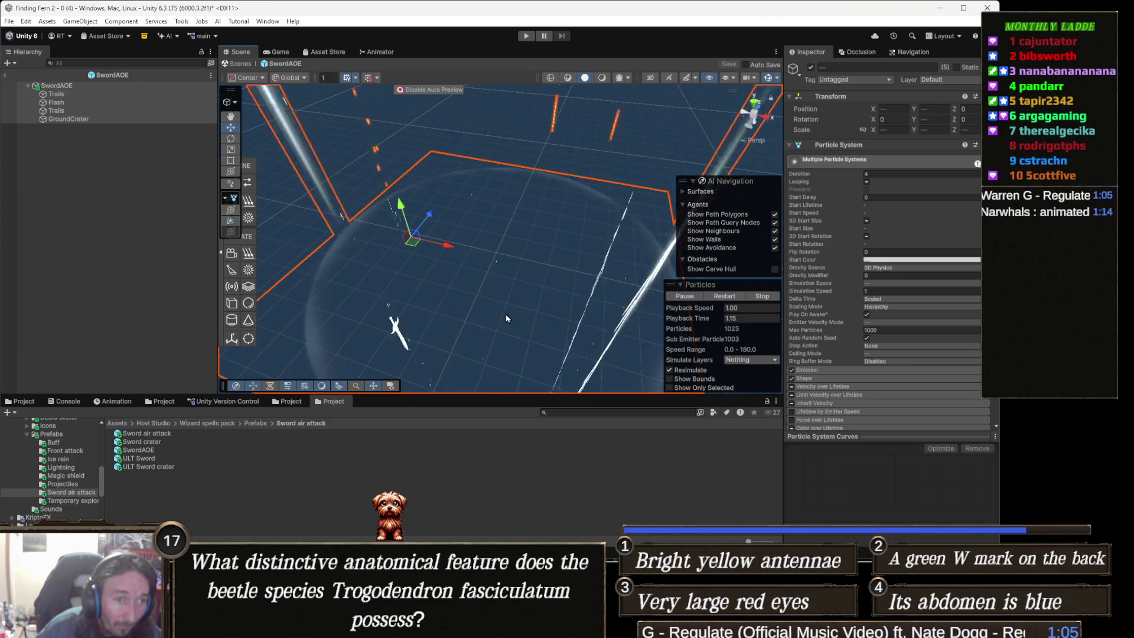
drag(506, 319, 495, 270)
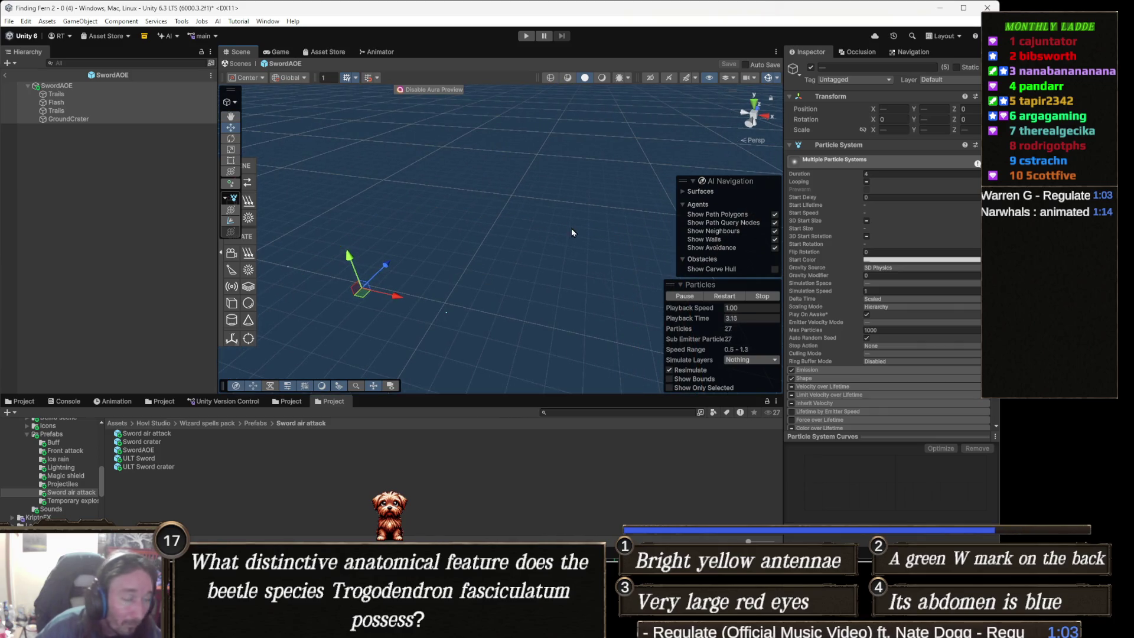
Step: Uncheck Looping and replay the effect to confirm it plays only once
click(866, 182)
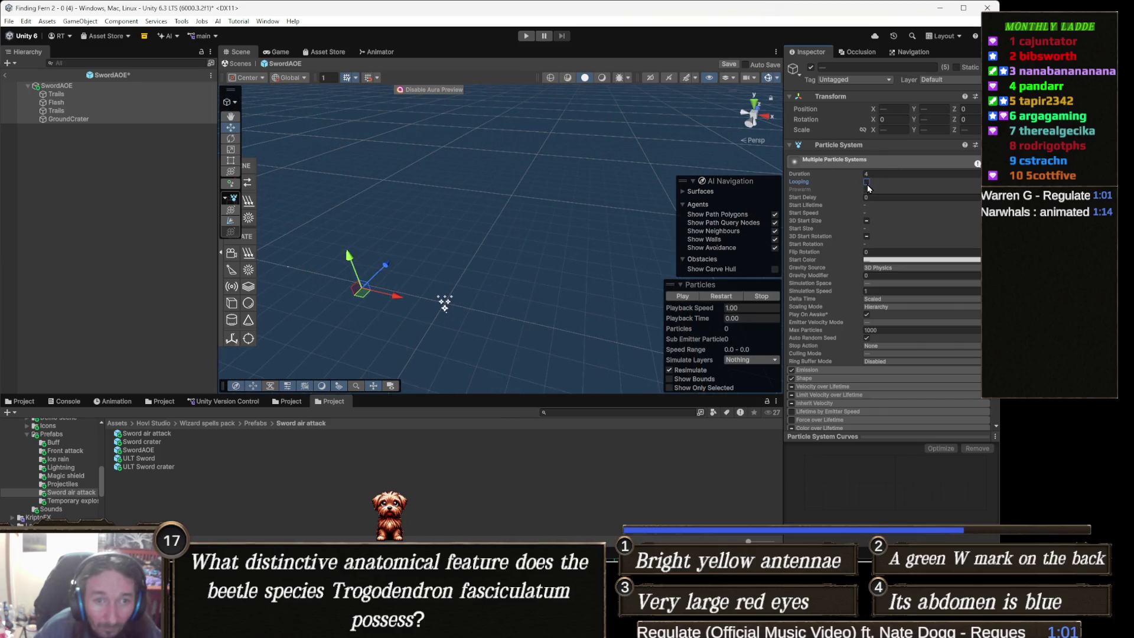
click(730, 298)
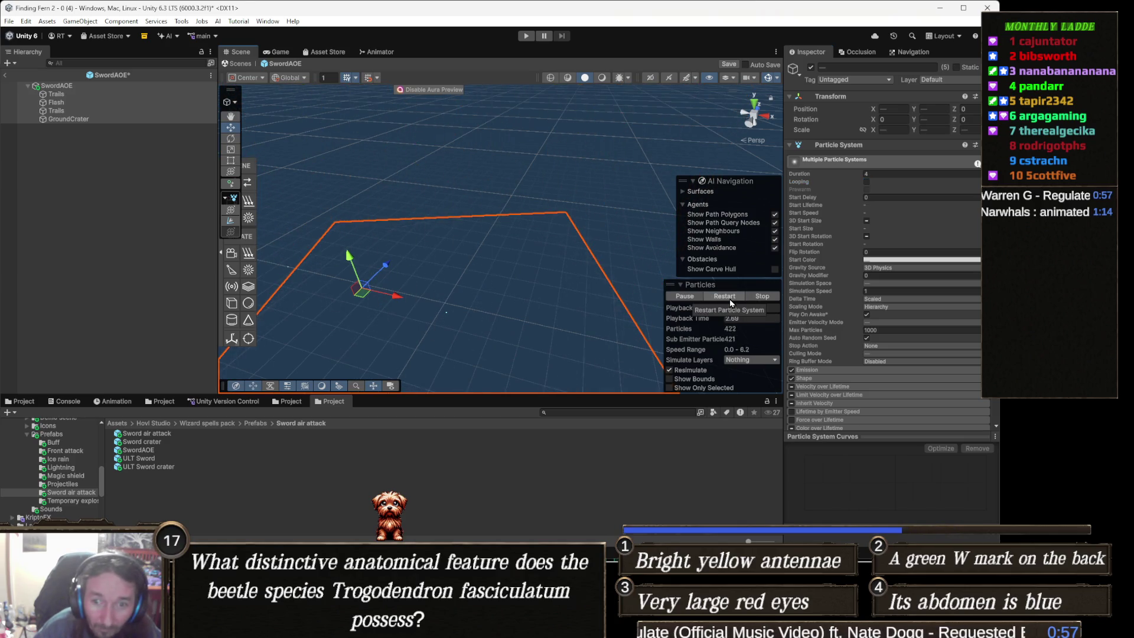
click(730, 298)
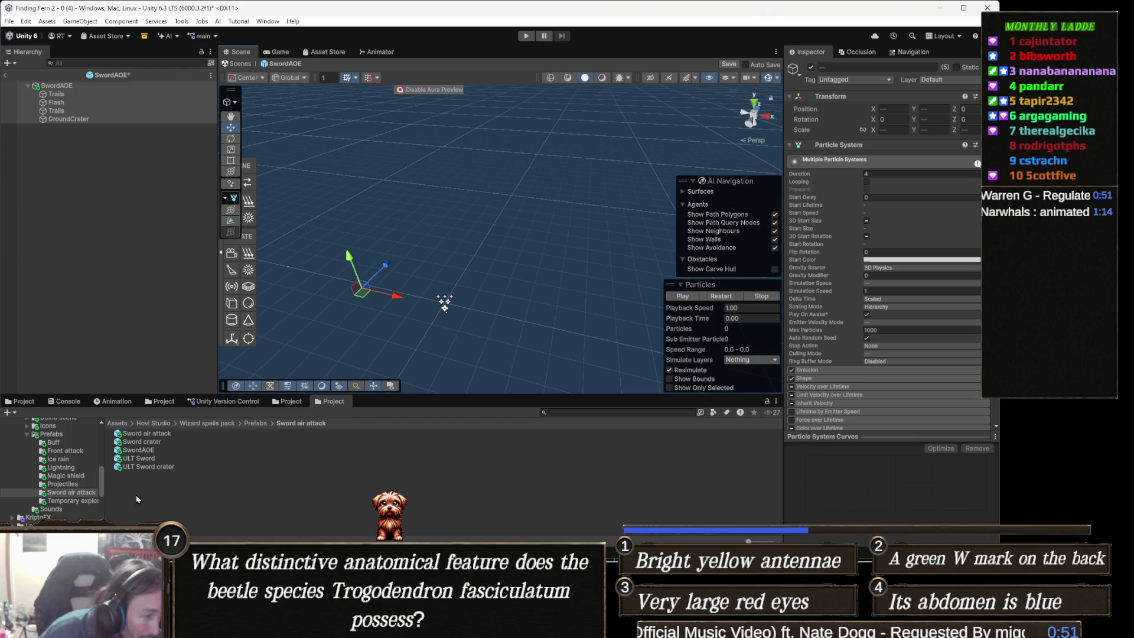
Step: Save the pending SwordAOE changes and select all particle systems in the Sword air attack prefab
double_click(163, 434)
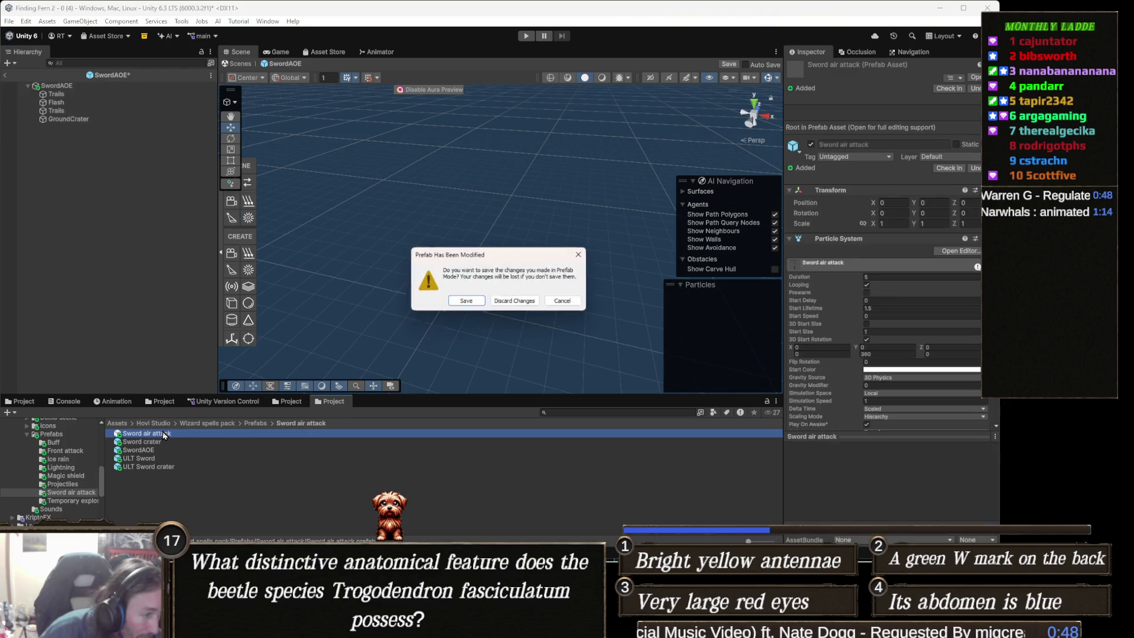
click(459, 303)
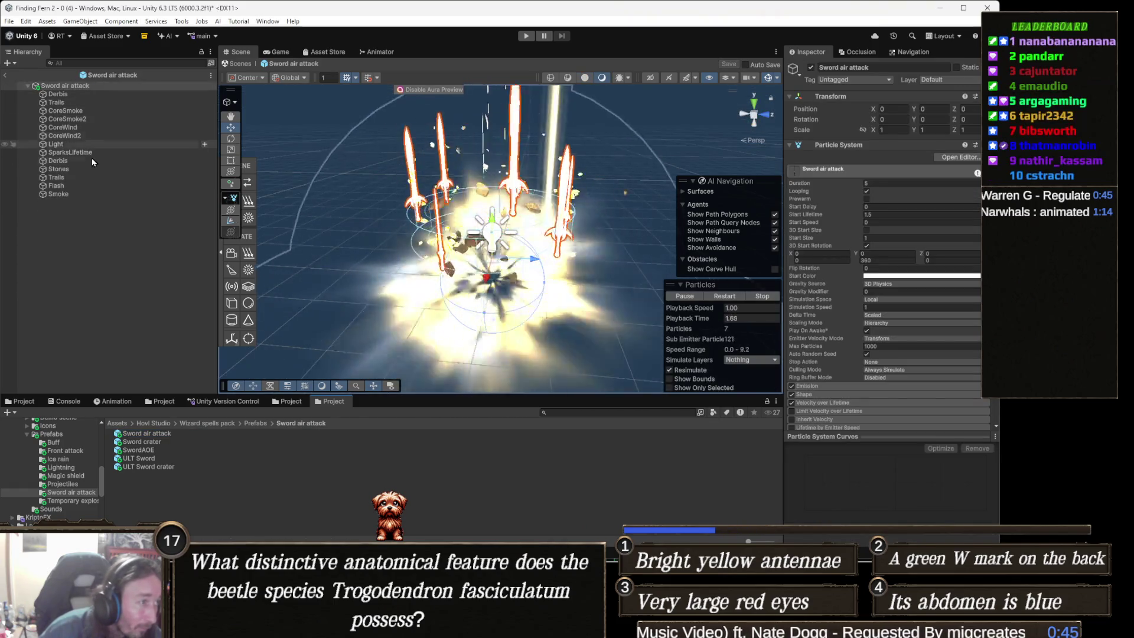
click(74, 205)
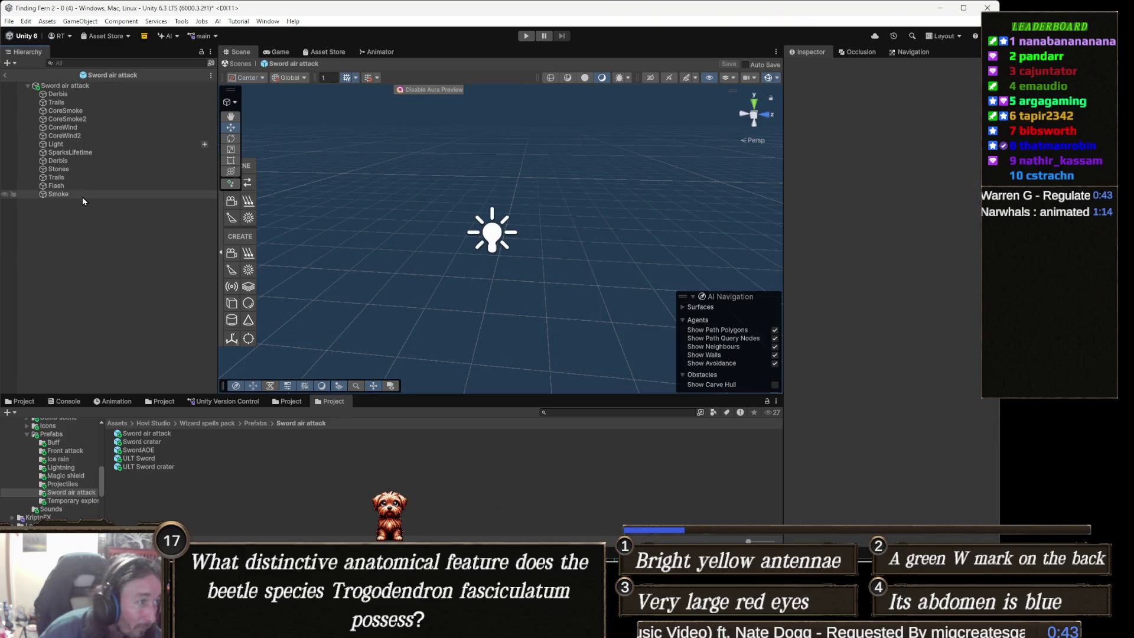
click(78, 87)
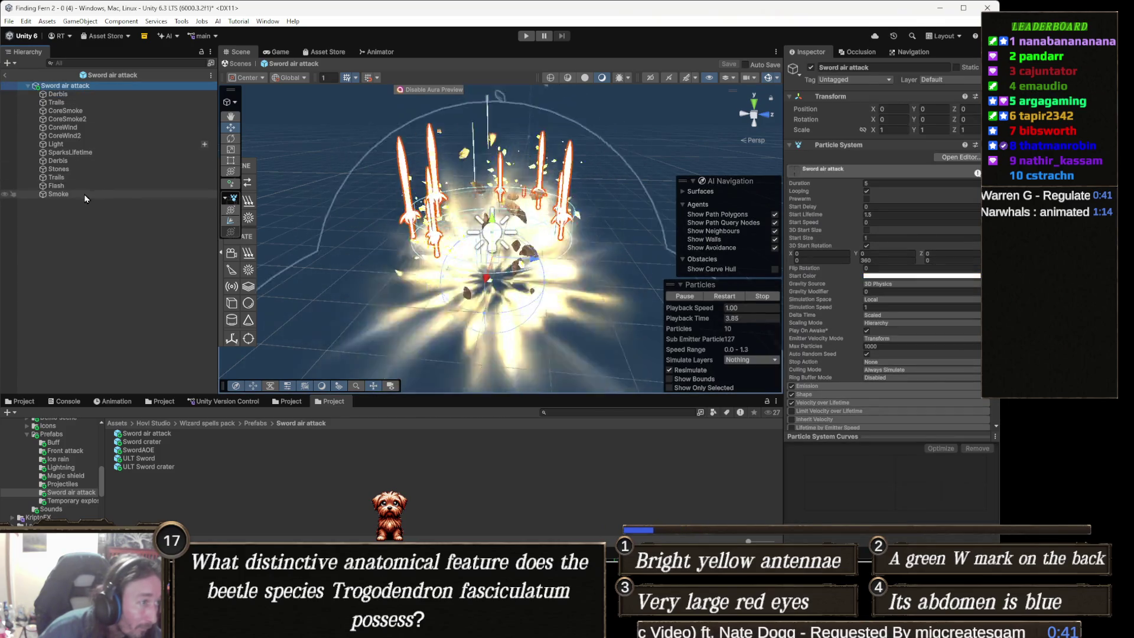
shift+click(84, 196)
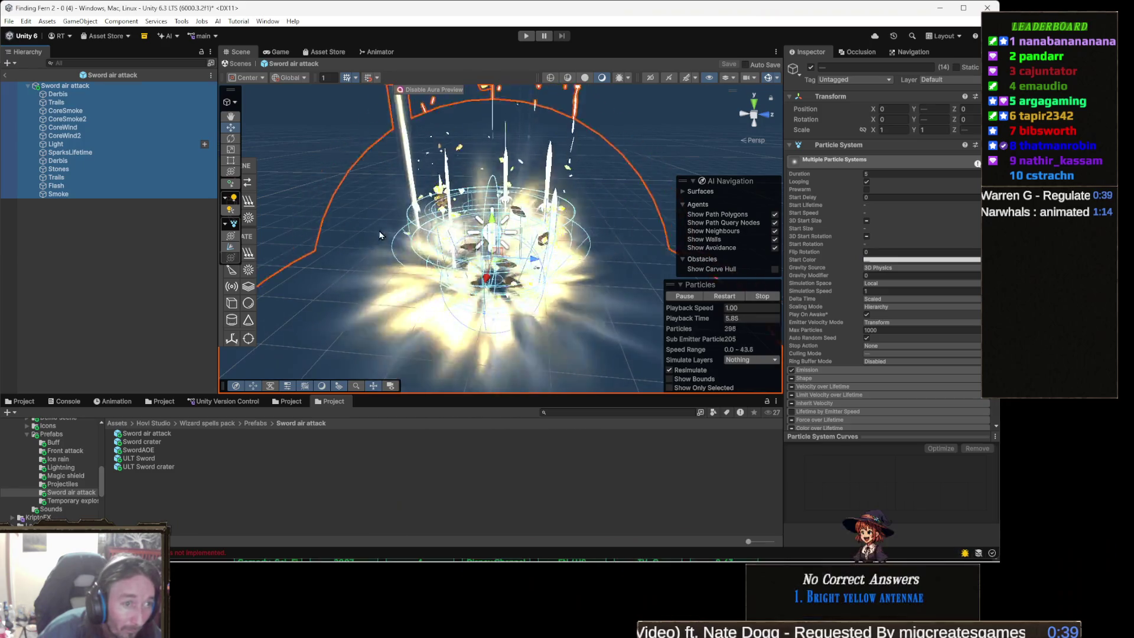
Step: Preview the effect, turn off Looping on all 14 particle systems, and save the prefab
mouse_move(380, 235)
mouse_down()
mouse_move(508, 278)
mouse_move(661, 290)
mouse_up()
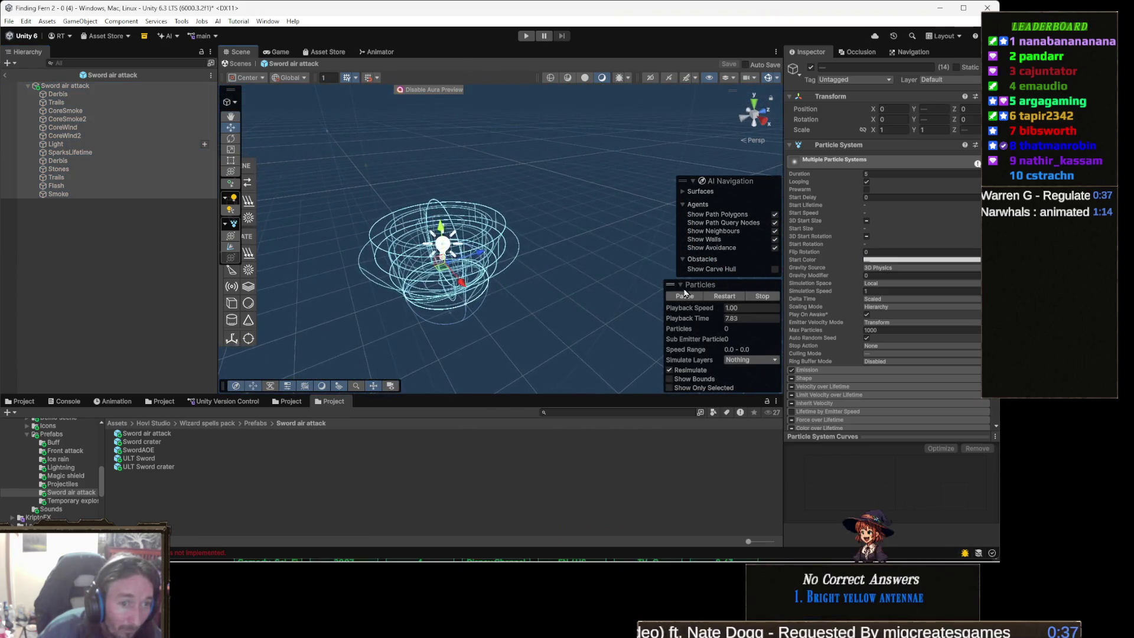
click(730, 297)
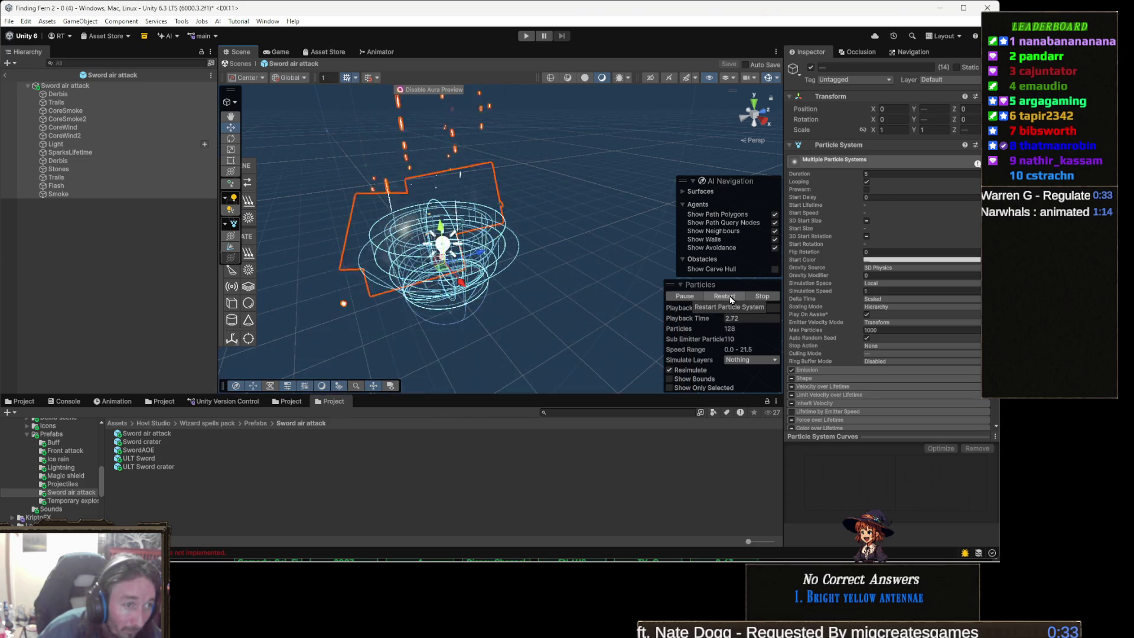
click(730, 299)
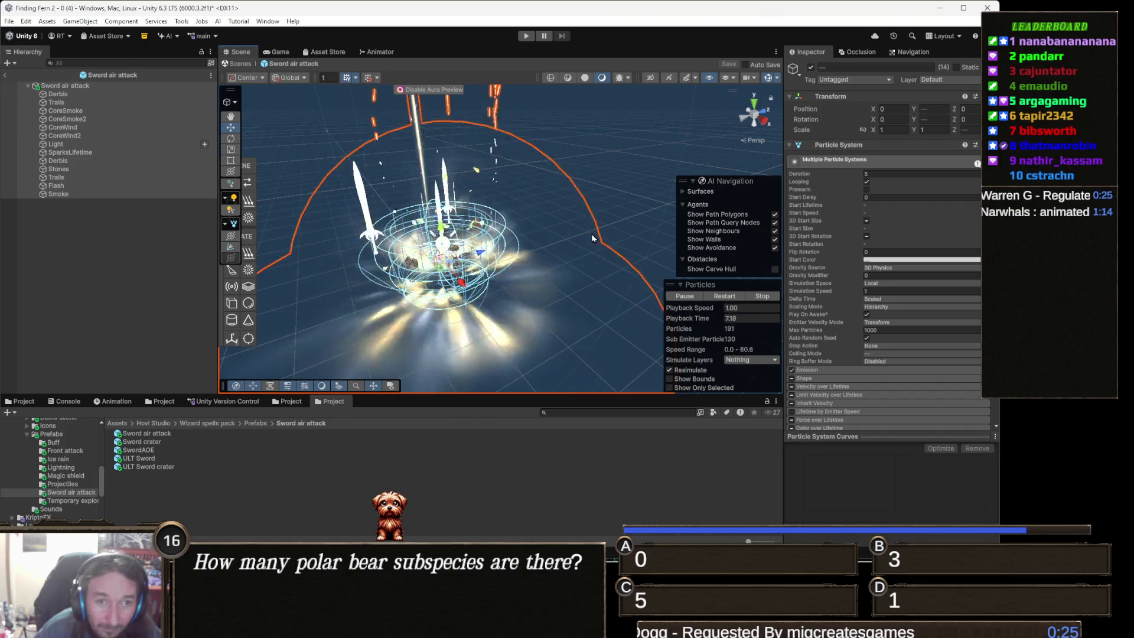
click(867, 181)
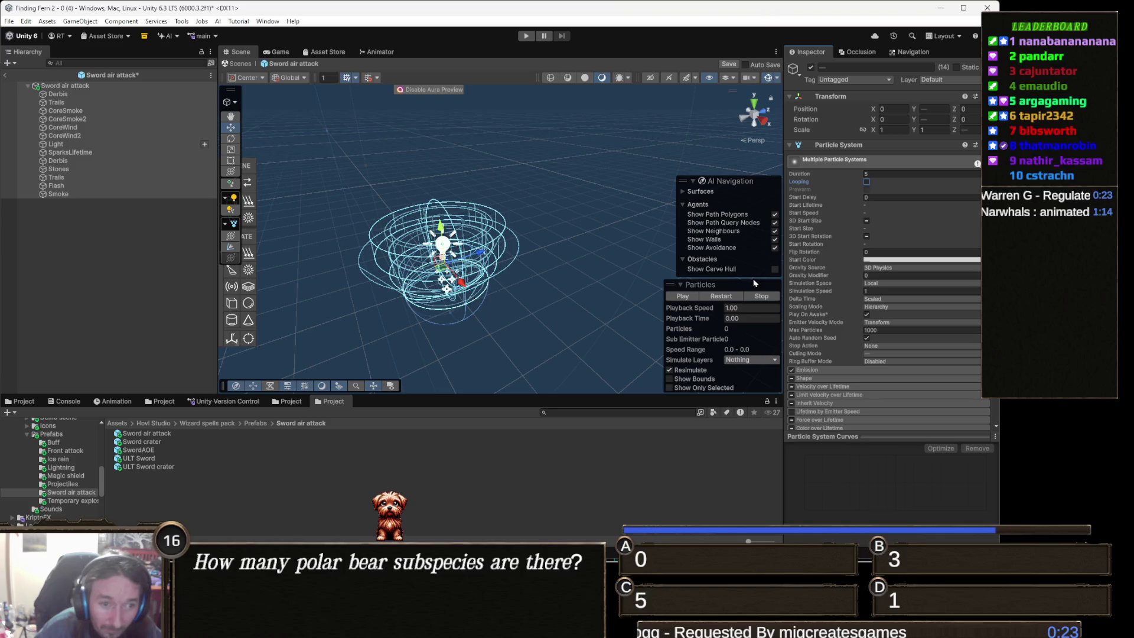
click(730, 63)
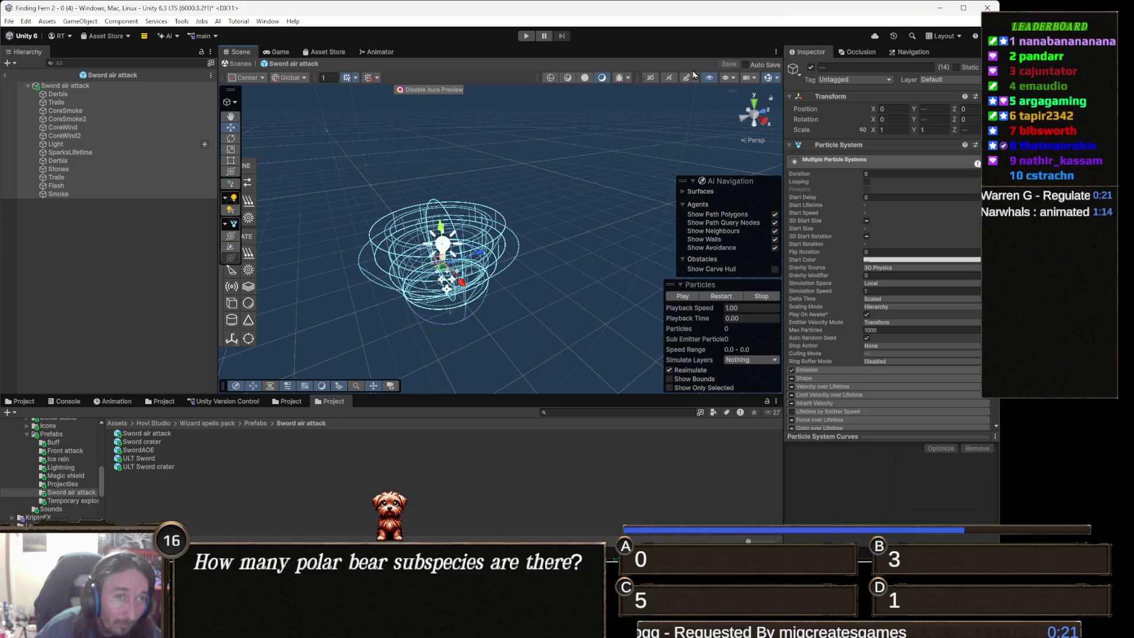
Step: Back in the main scene, frame the Peasant Girl and drop a Sword air attack instance beside her
click(246, 63)
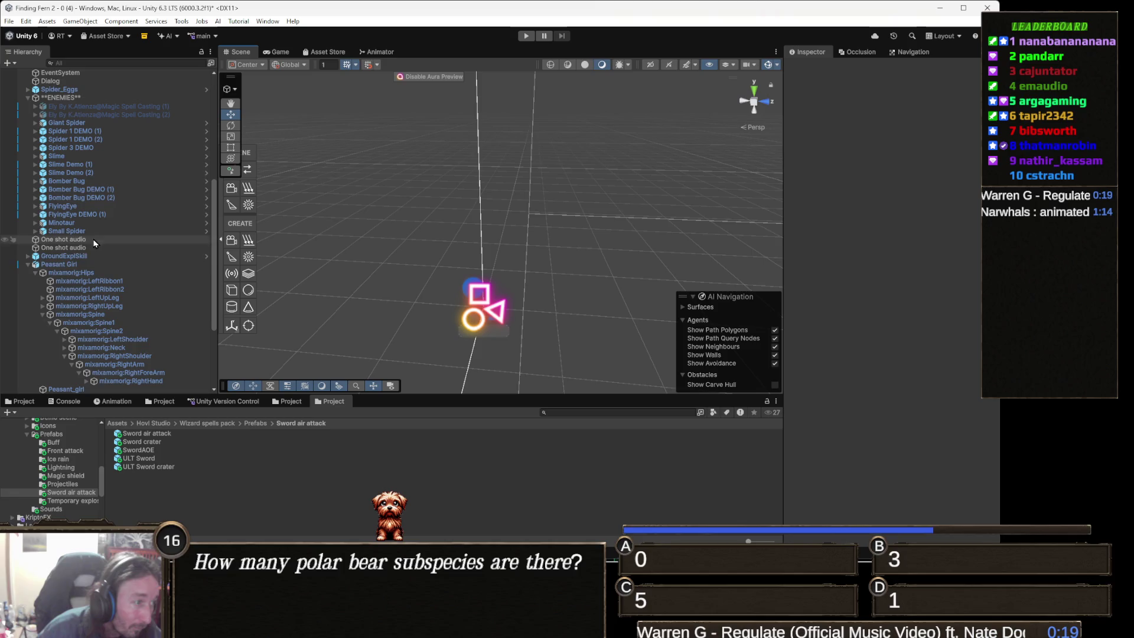
double_click(89, 266)
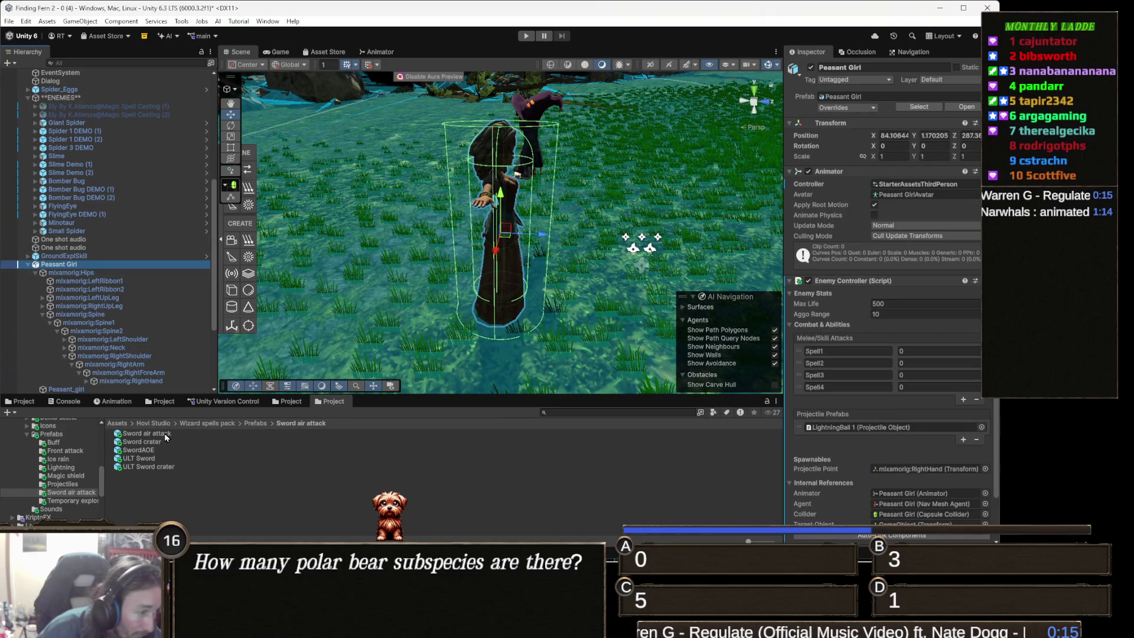
mouse_move(169, 438)
mouse_down()
mouse_move(561, 284)
mouse_move(504, 311)
mouse_move(465, 373)
mouse_move(641, 306)
mouse_up()
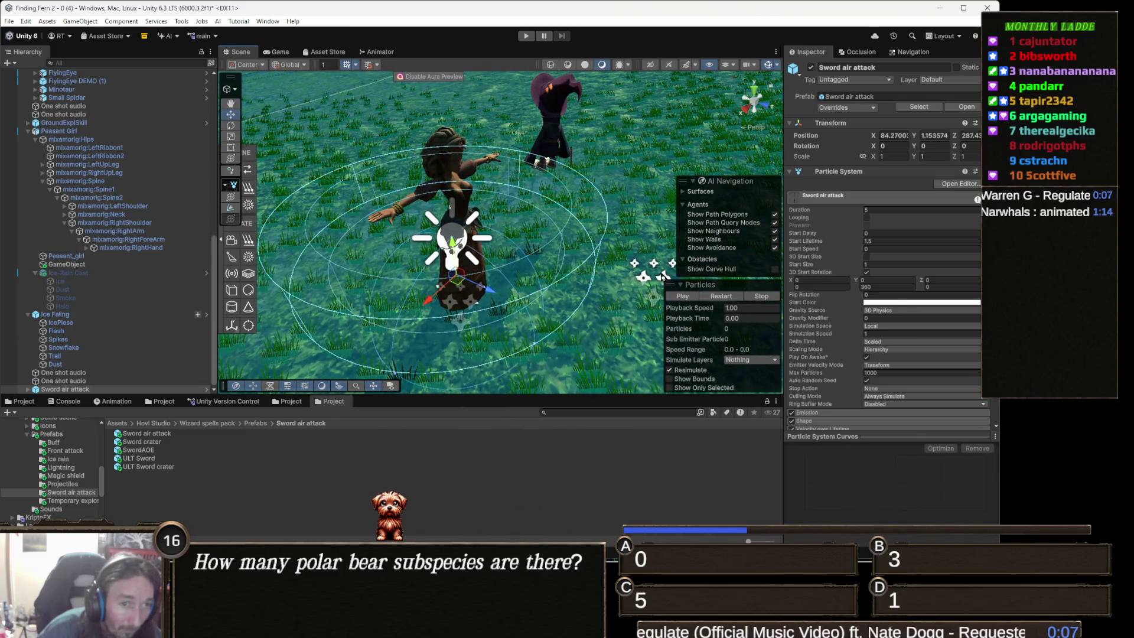
click(716, 298)
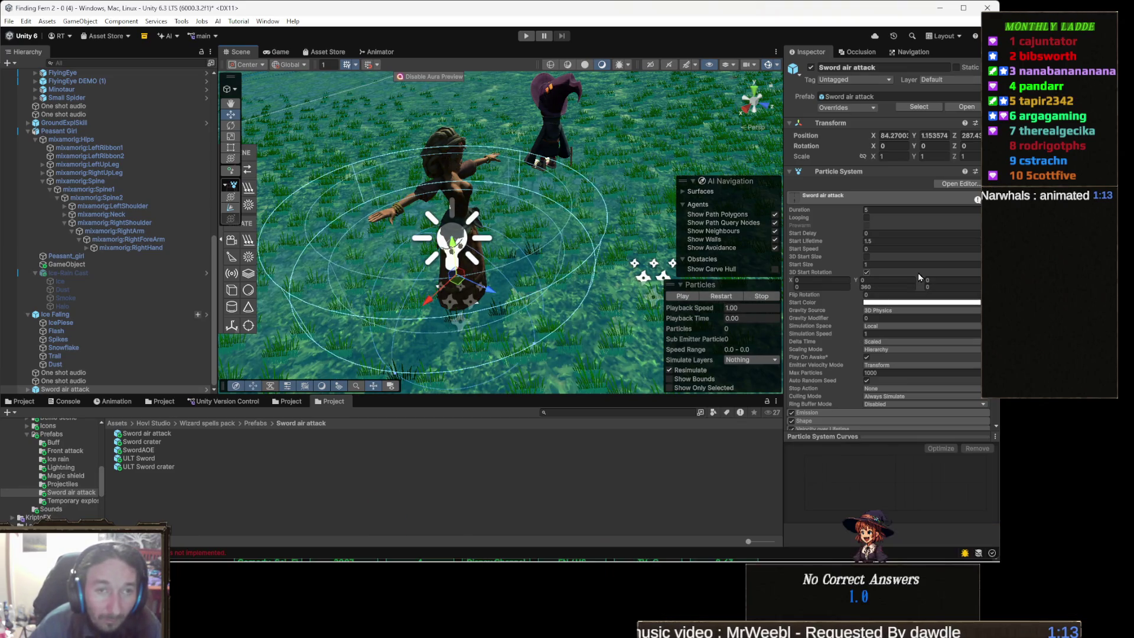
scroll(957, 274, down, 2)
scroll(955, 270, down, 6)
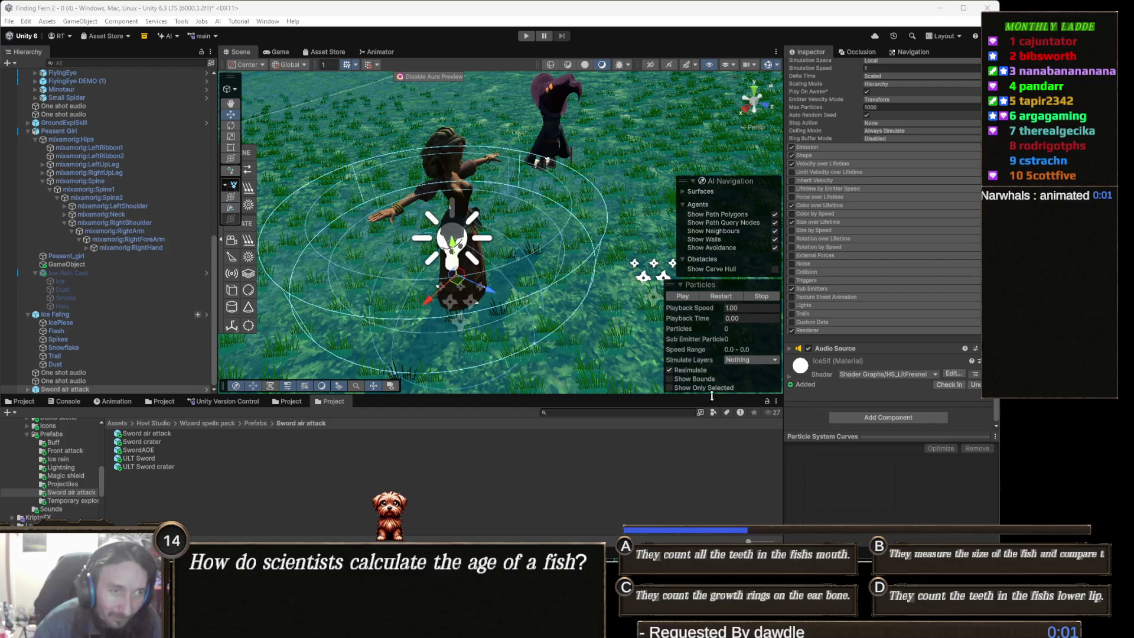
click(725, 298)
scroll(534, 301, down, 5)
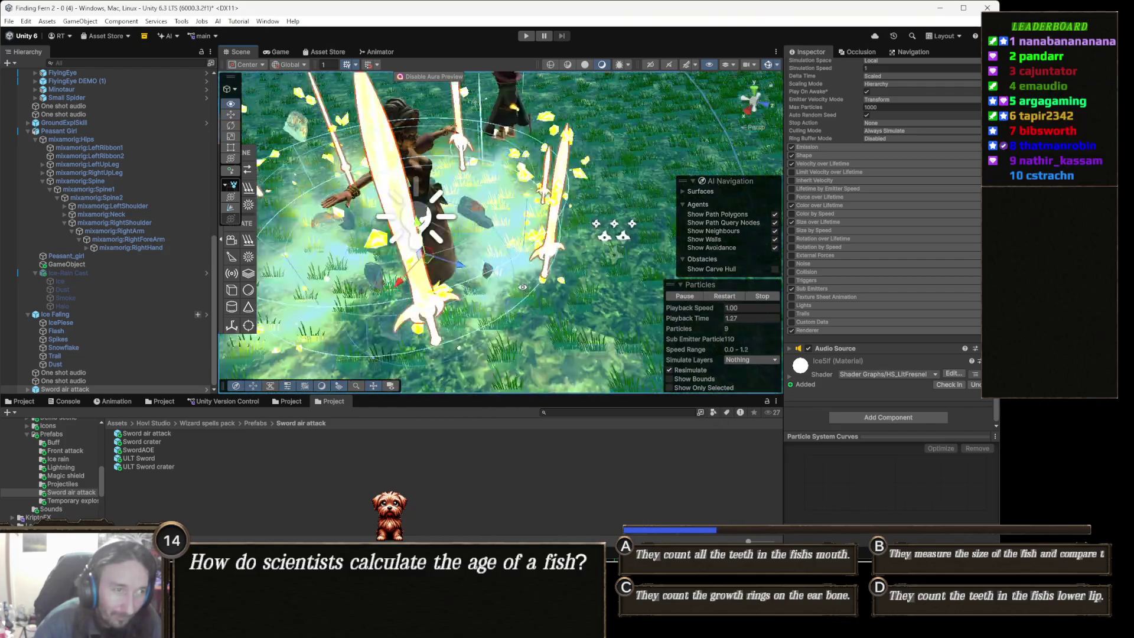